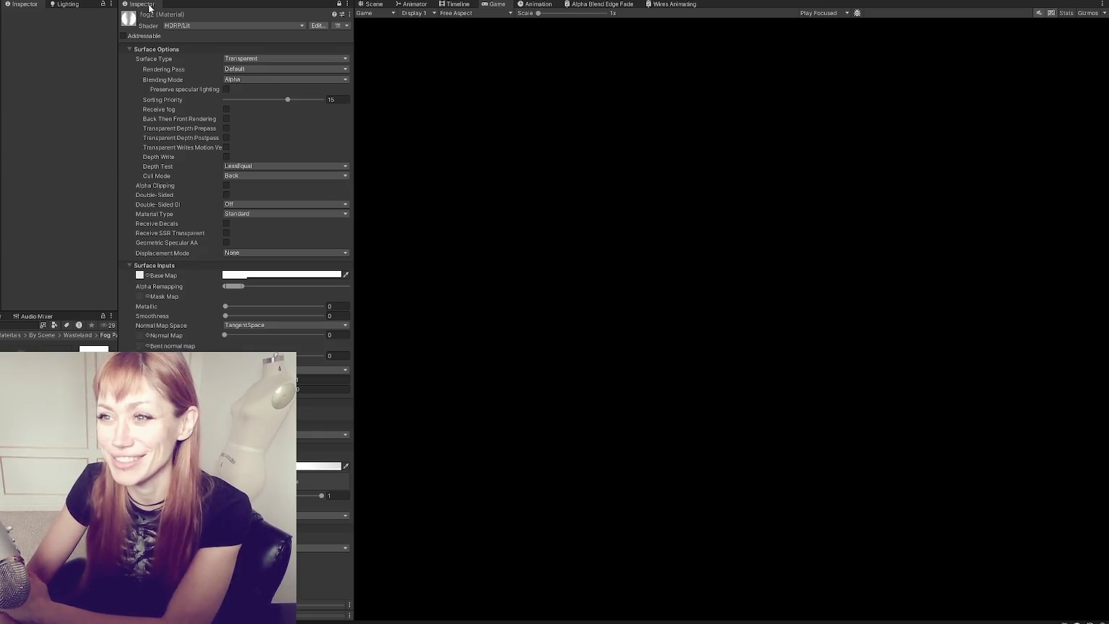
Step: Narrow the Inspector so the Game view widens around the STRAIN title menu
mouse_move(354, 148)
mouse_down()
mouse_move(225, 158)
mouse_move(247, 155)
mouse_up()
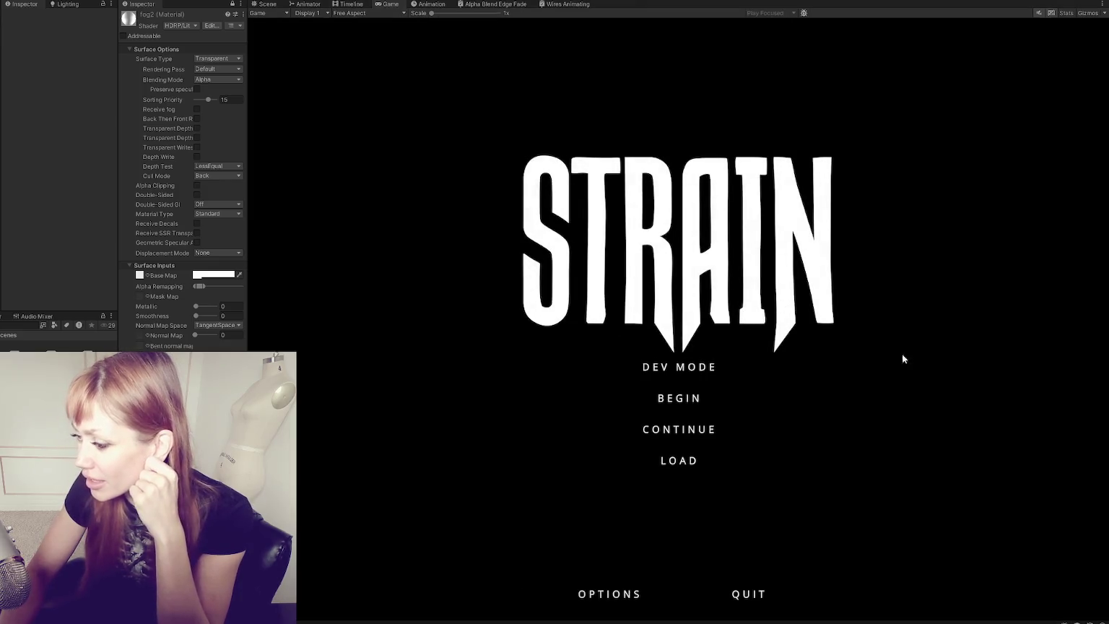
Step: Start the game in Dev Mode and load into the courtyard with the Look for Food objective
click(690, 368)
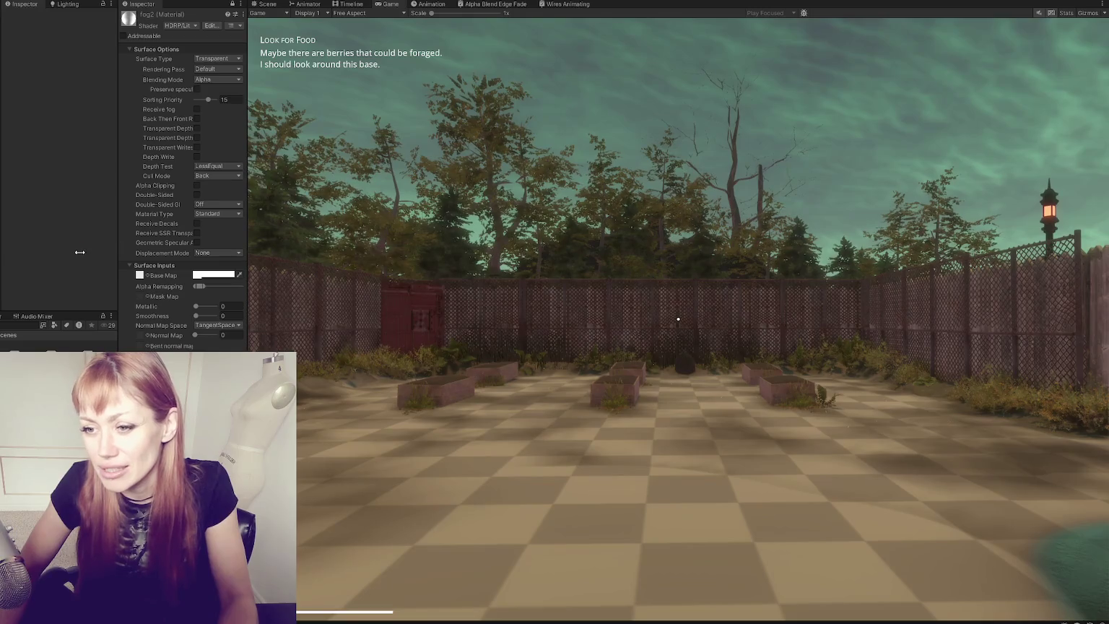
Step: Narrow the Inspector and left-hand panels to enlarge the Game view
drag(118, 252, 81, 252)
drag(246, 224, 192, 223)
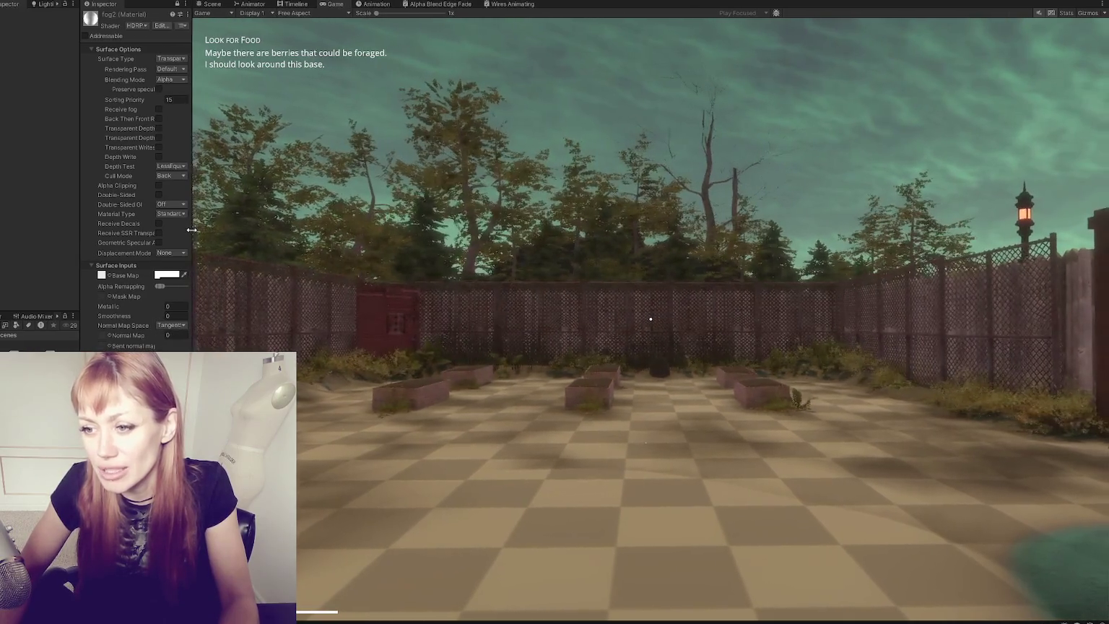
drag(80, 297, 94, 297)
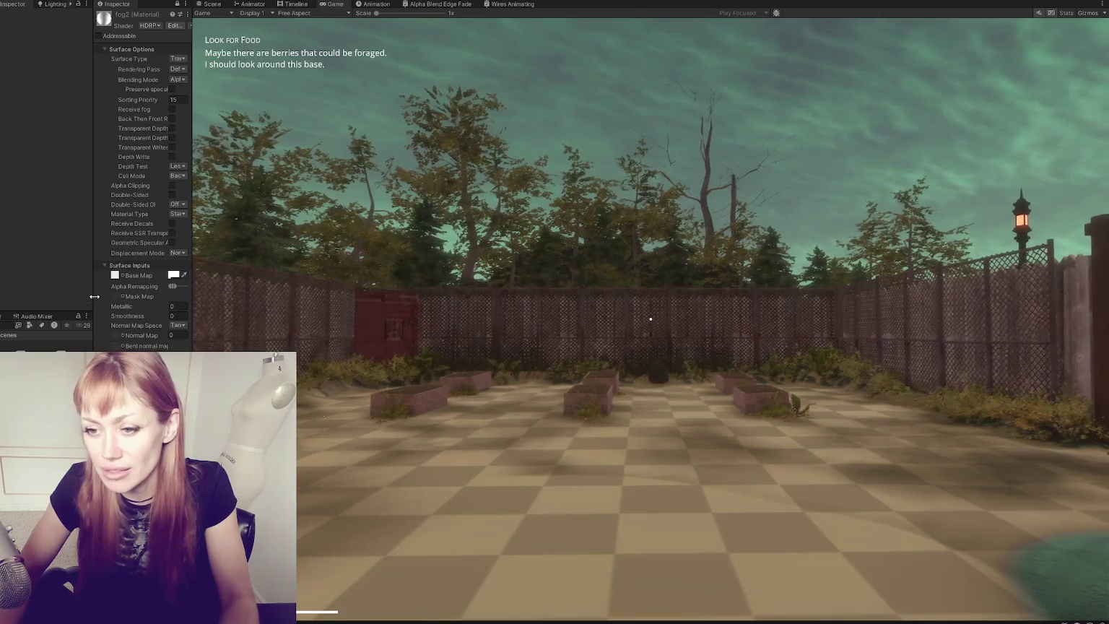
Step: Walk the player through the red gate to the fog column by the building, then pause
key(Escape)
key(Escape)
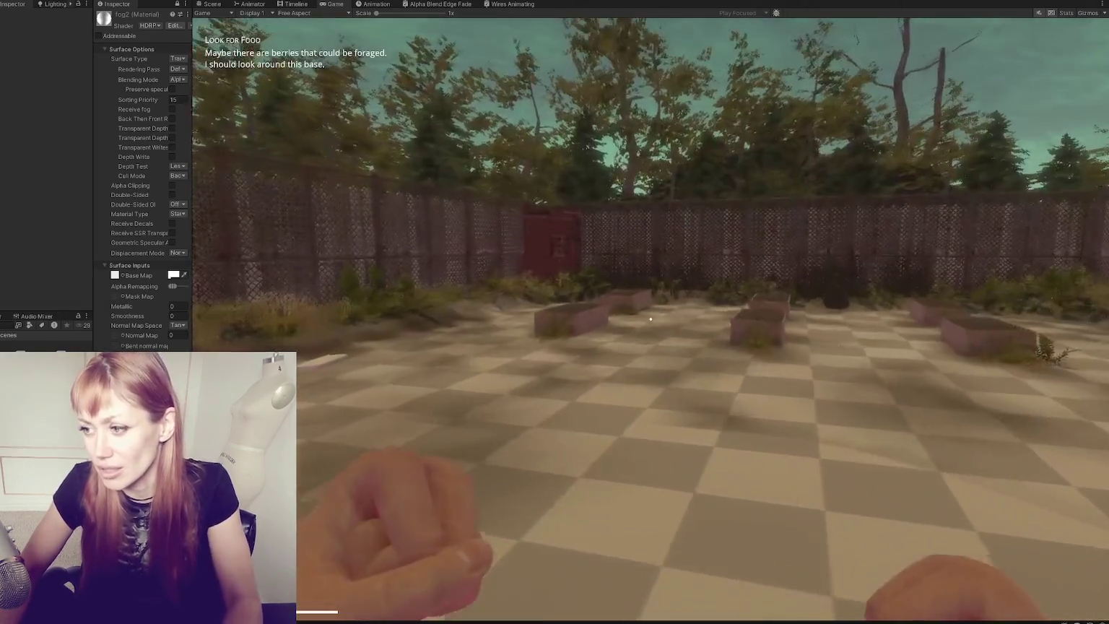
key(w)
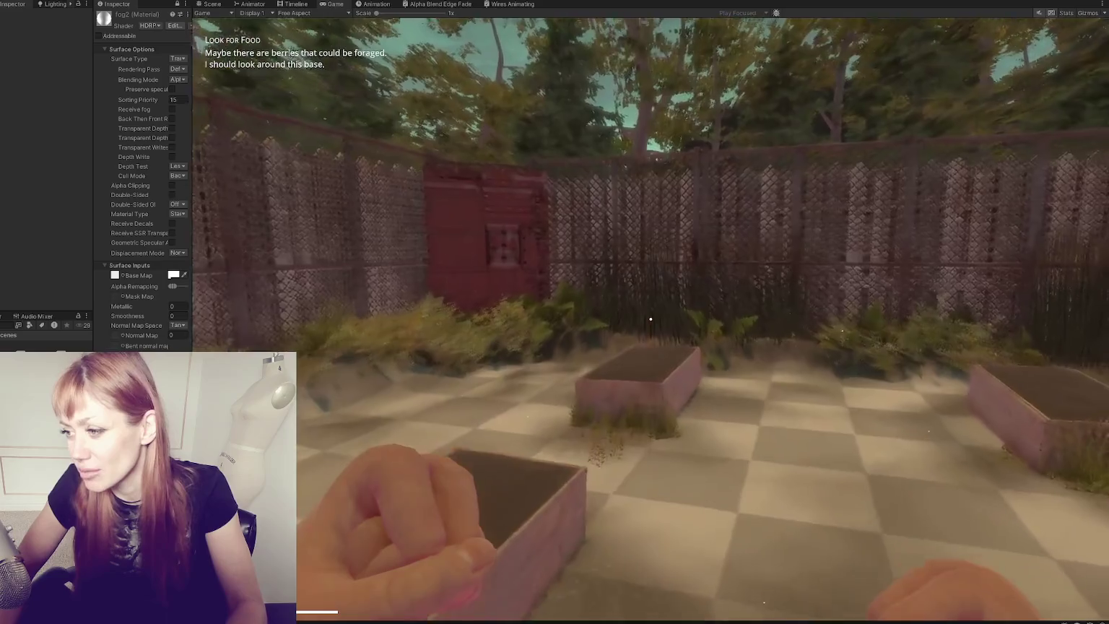
key(w)
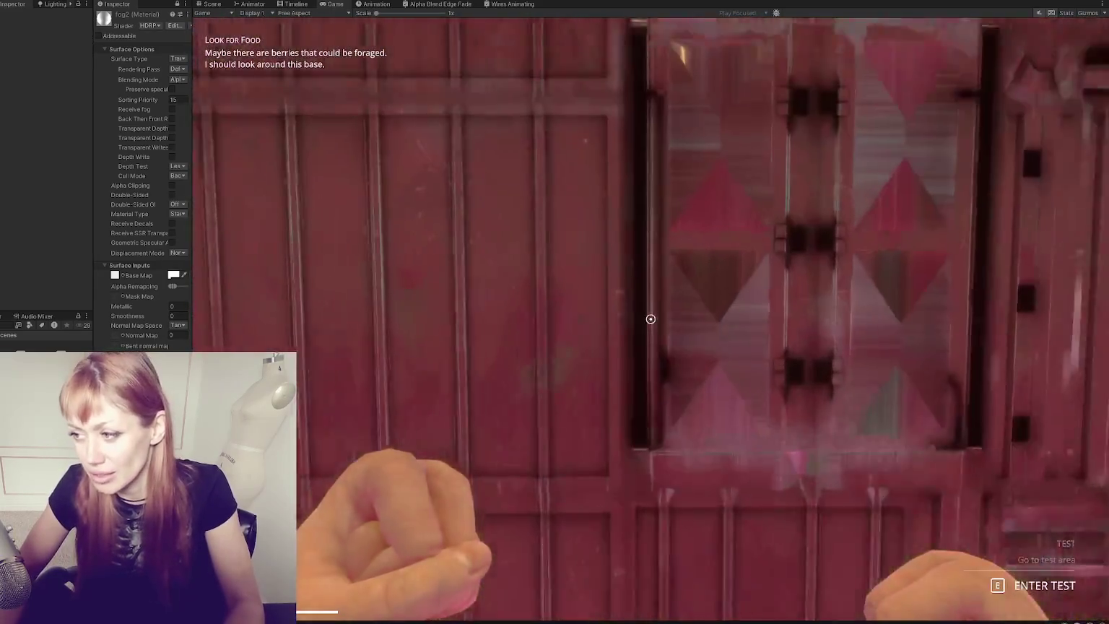
key(e)
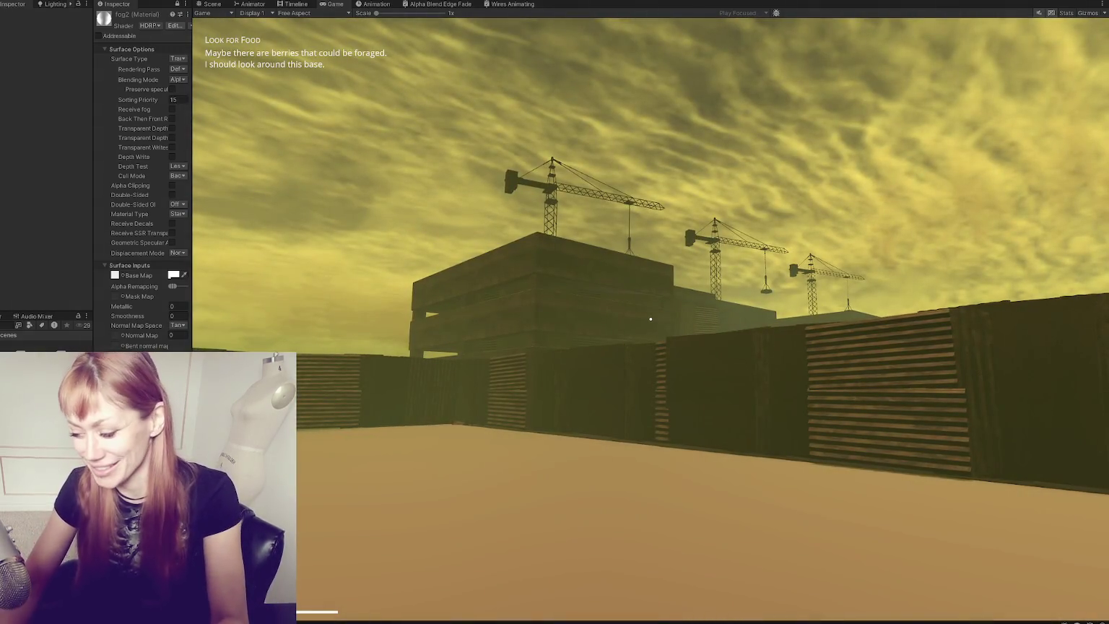
key(w)
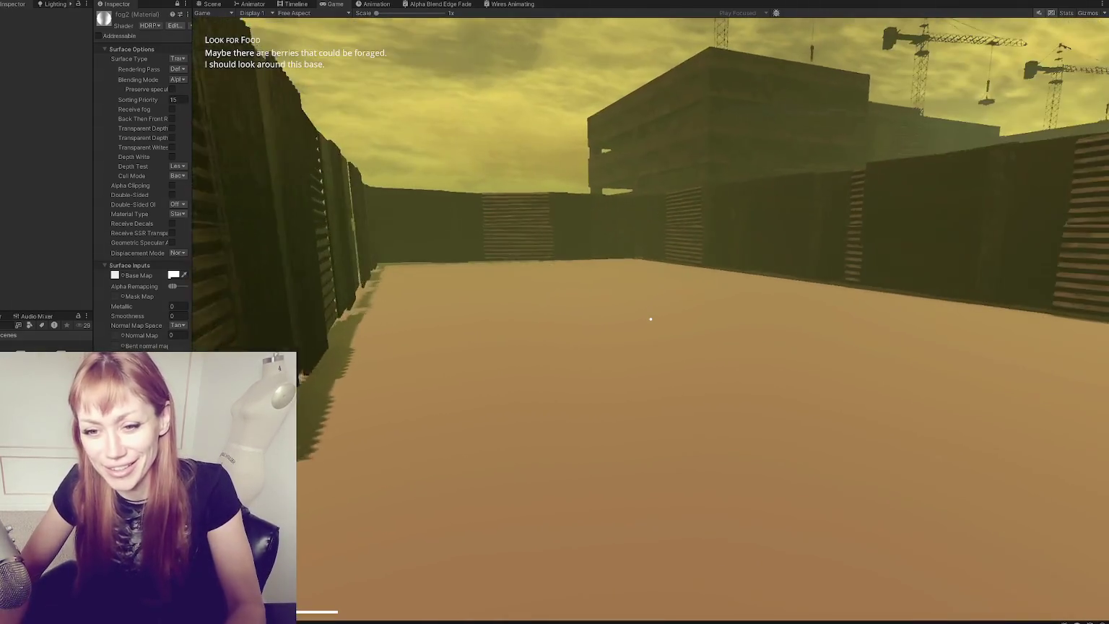
key(w)
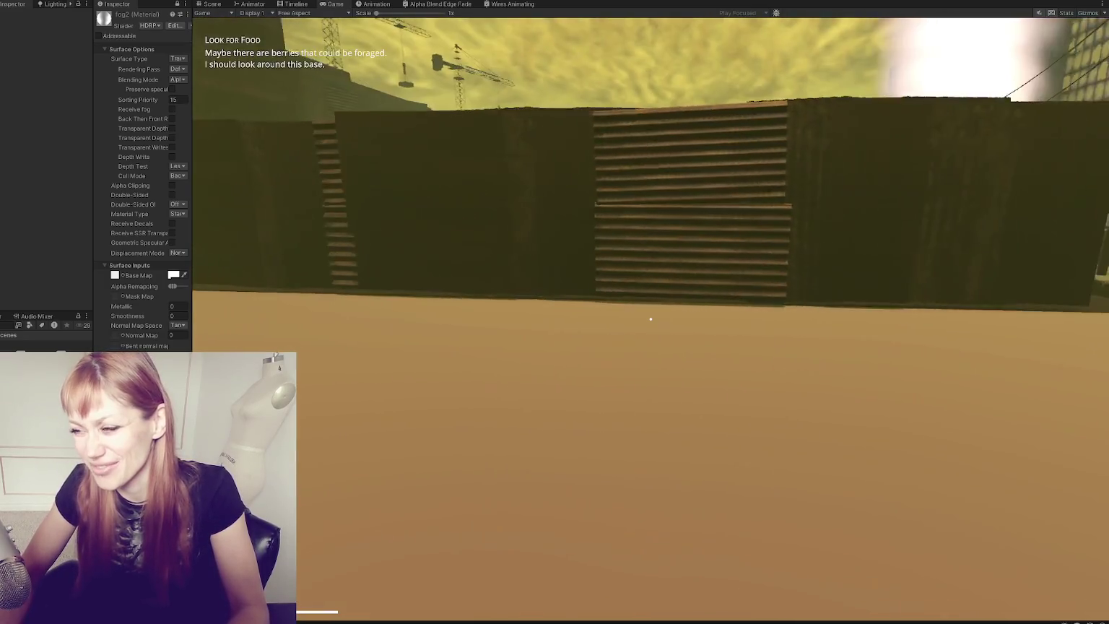
key(w)
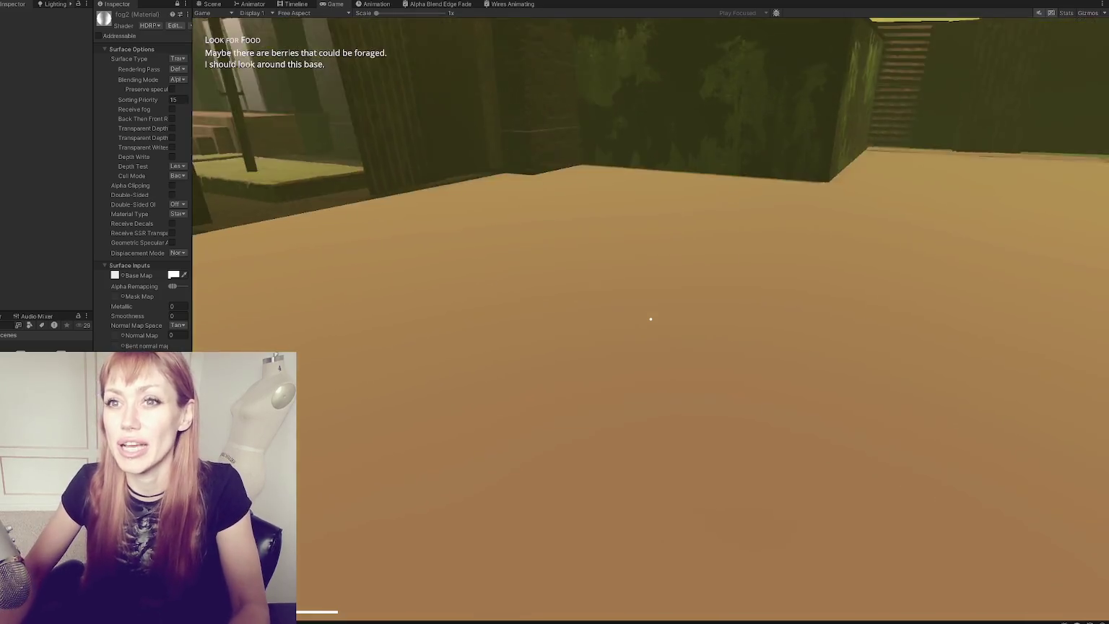
key(w)
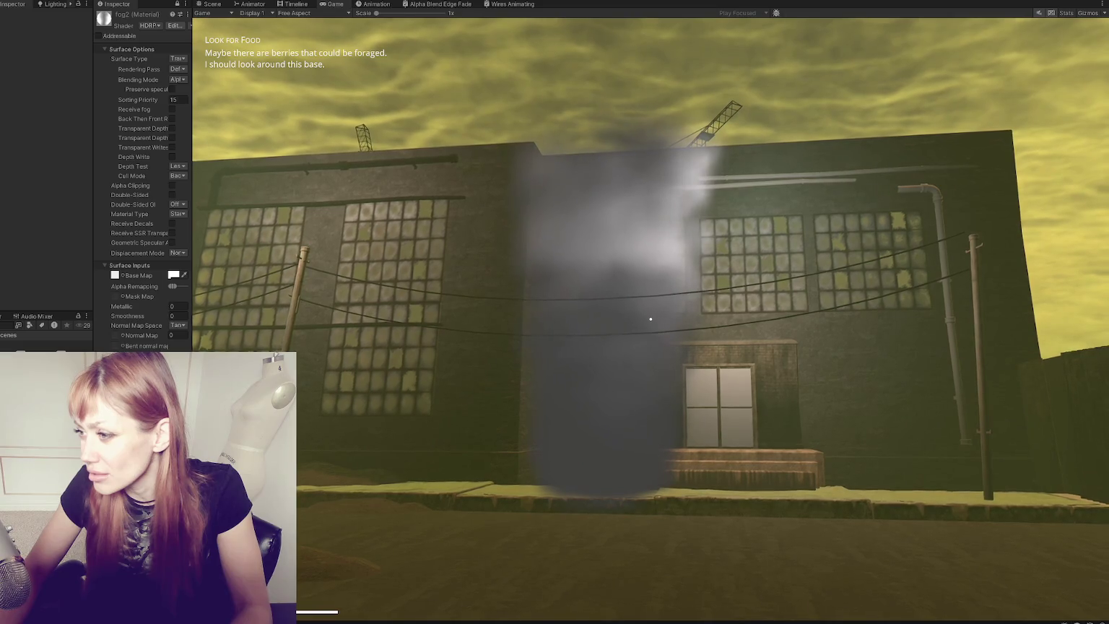
key(Escape)
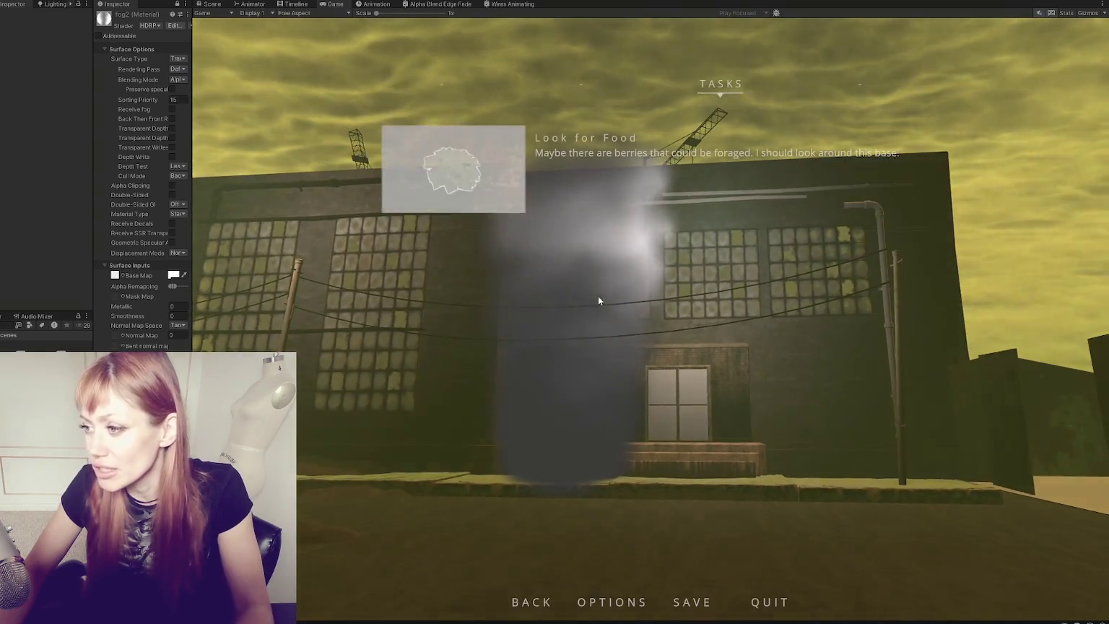
Step: Exit Play mode, frame the building front in the Scene view, and select the fog Particle System
key(ctrl+p)
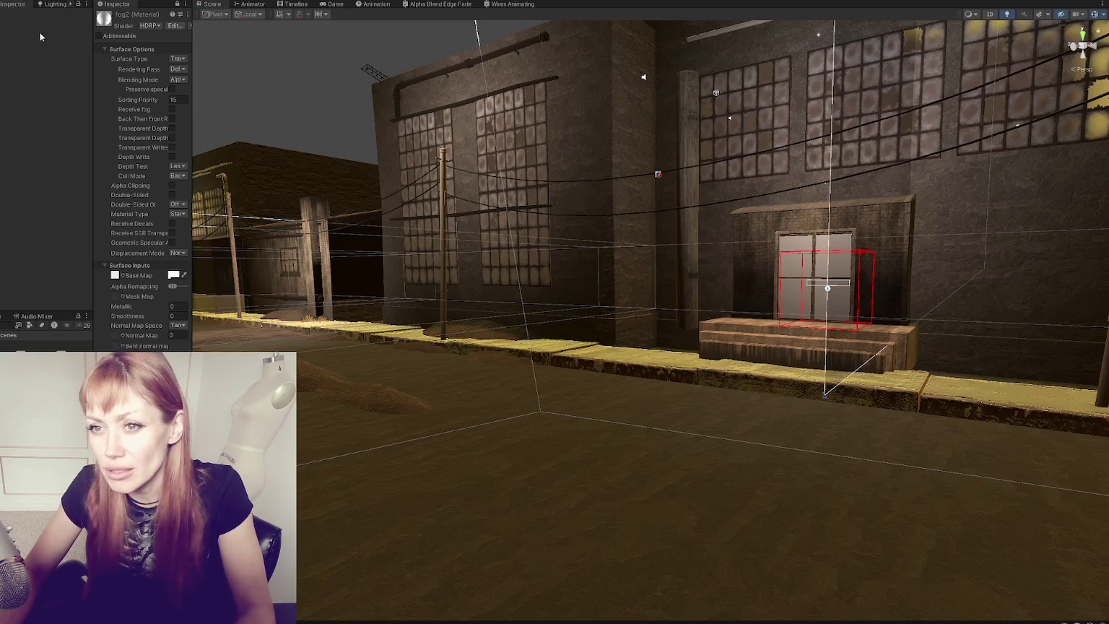
mouse_move(633, 347)
mouse_down()
mouse_move(645, 455)
mouse_move(536, 484)
mouse_move(1092, 15)
mouse_up()
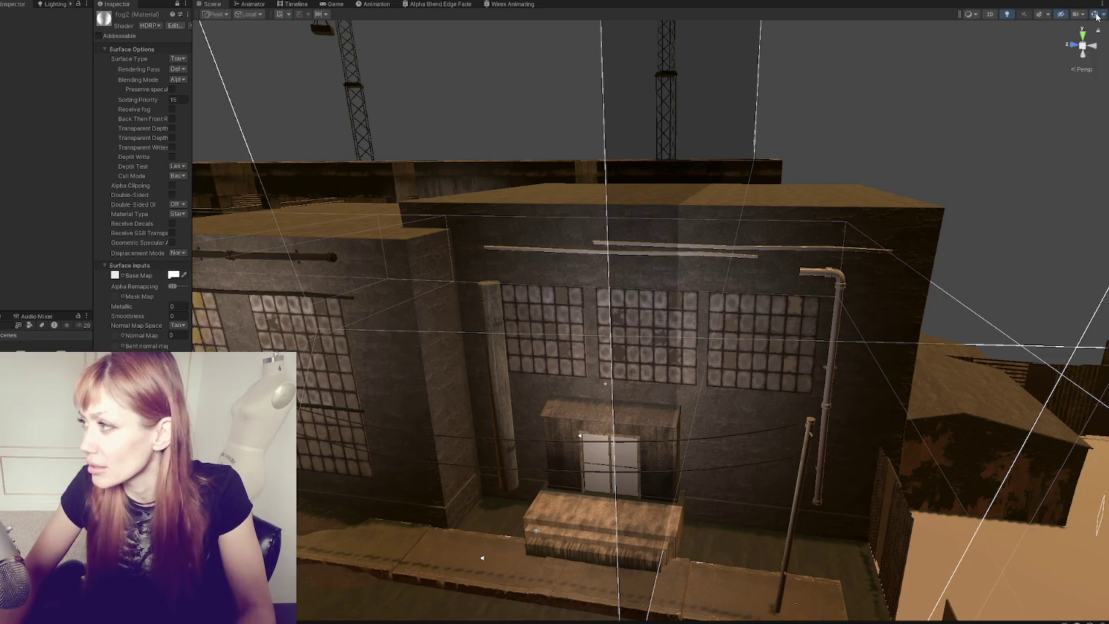
key(f)
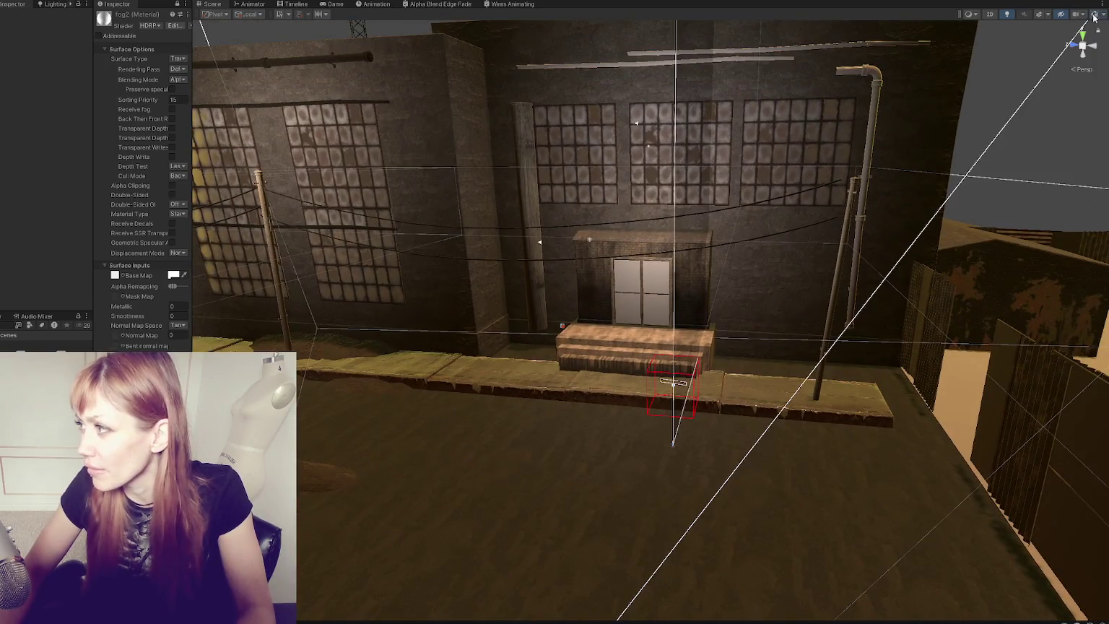
mouse_move(569, 351)
mouse_down()
mouse_move(454, 417)
mouse_move(556, 382)
mouse_up()
drag(460, 181, 597, 265)
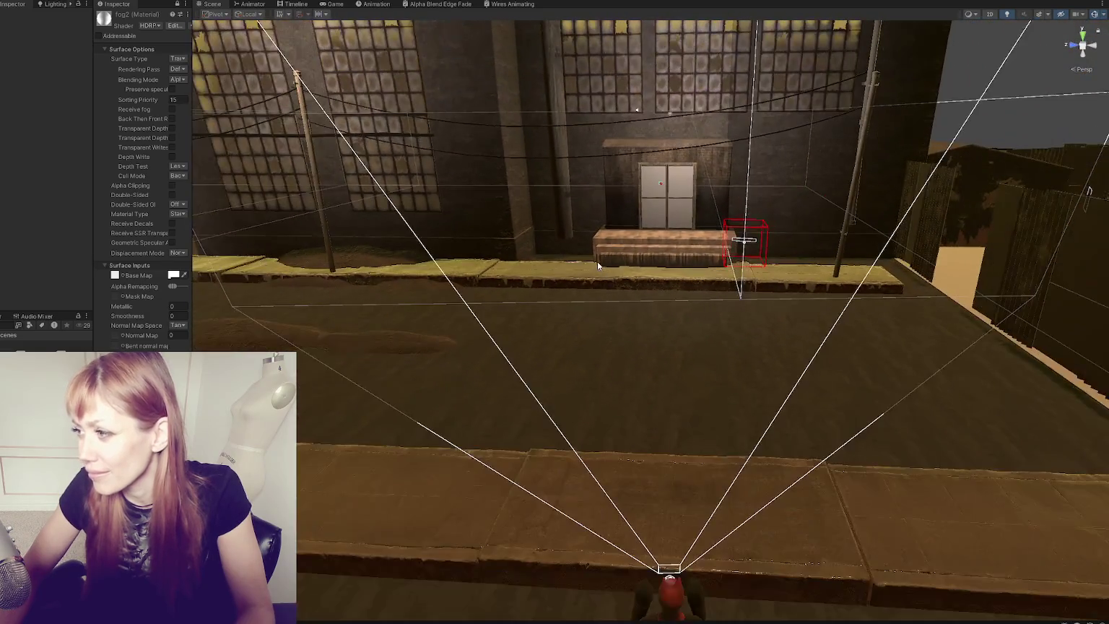
scroll(599, 264, down, 5)
scroll(599, 263, up, 5)
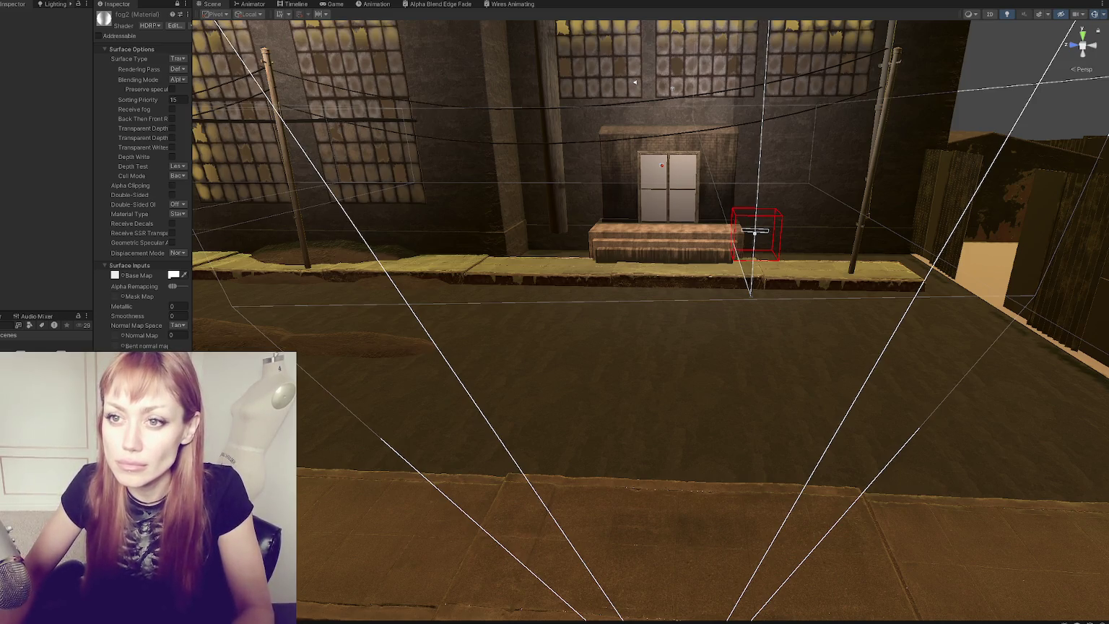
click(125, 16)
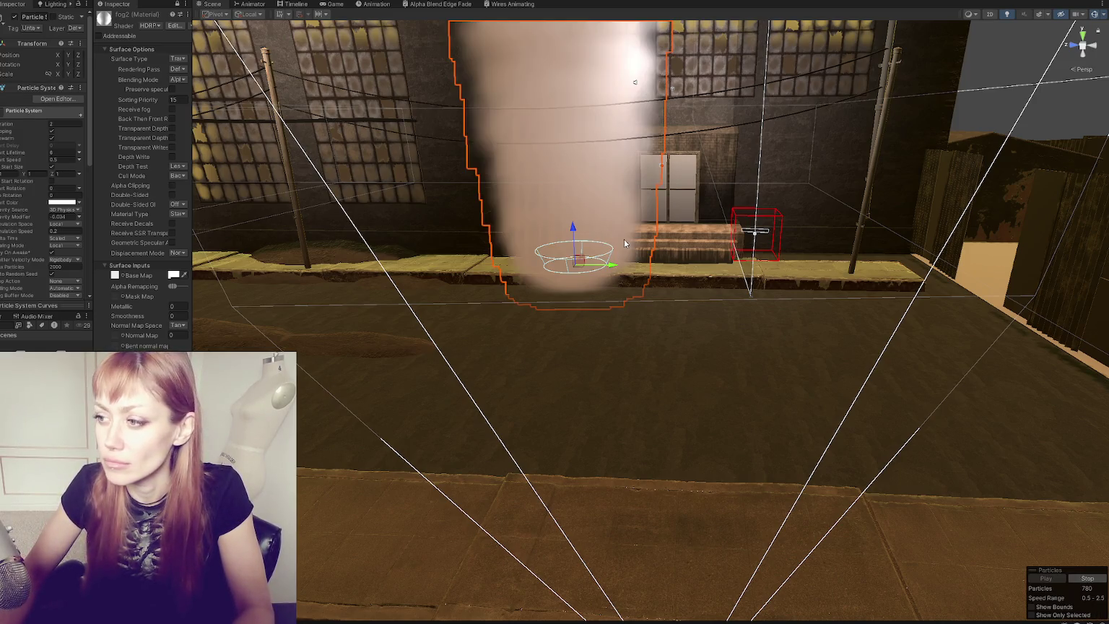
Step: Pan around the fog particle system in the Scene view, then return to the Game view
scroll(612, 221, down, 5)
mouse_move(611, 221)
mouse_down()
mouse_move(570, 194)
mouse_move(544, 334)
mouse_move(587, 242)
mouse_move(580, 249)
mouse_move(576, 202)
mouse_move(575, 217)
mouse_up()
scroll(570, 193, up, 5)
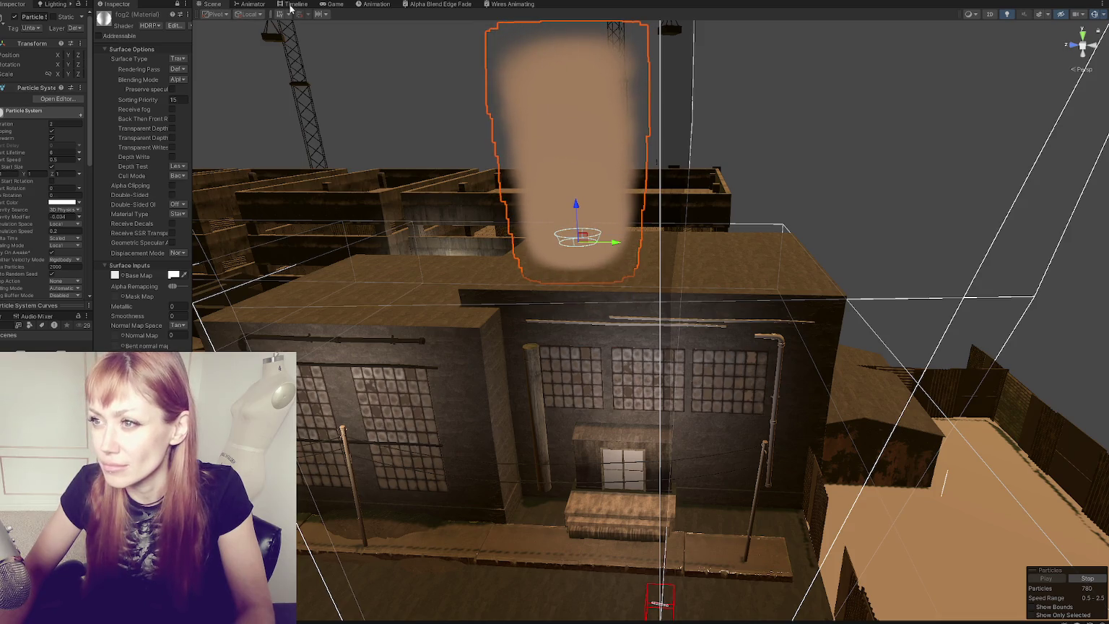
click(330, 4)
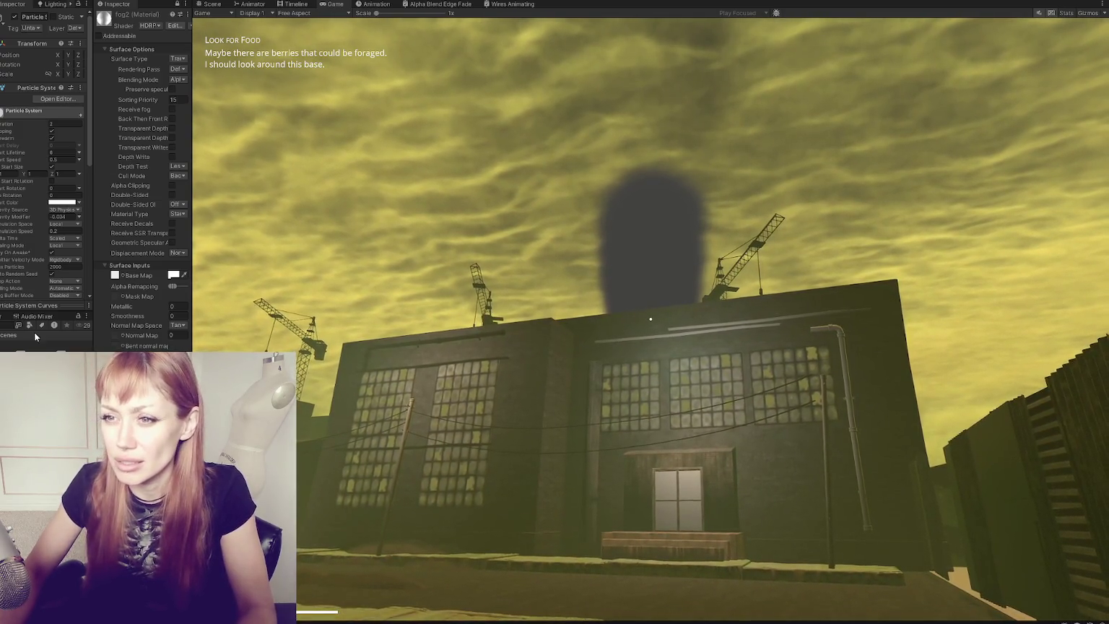
Step: Widen the Inspector and change fog2's shader to HDRP/Unlit via an 'unlit' search
drag(194, 171, 329, 171)
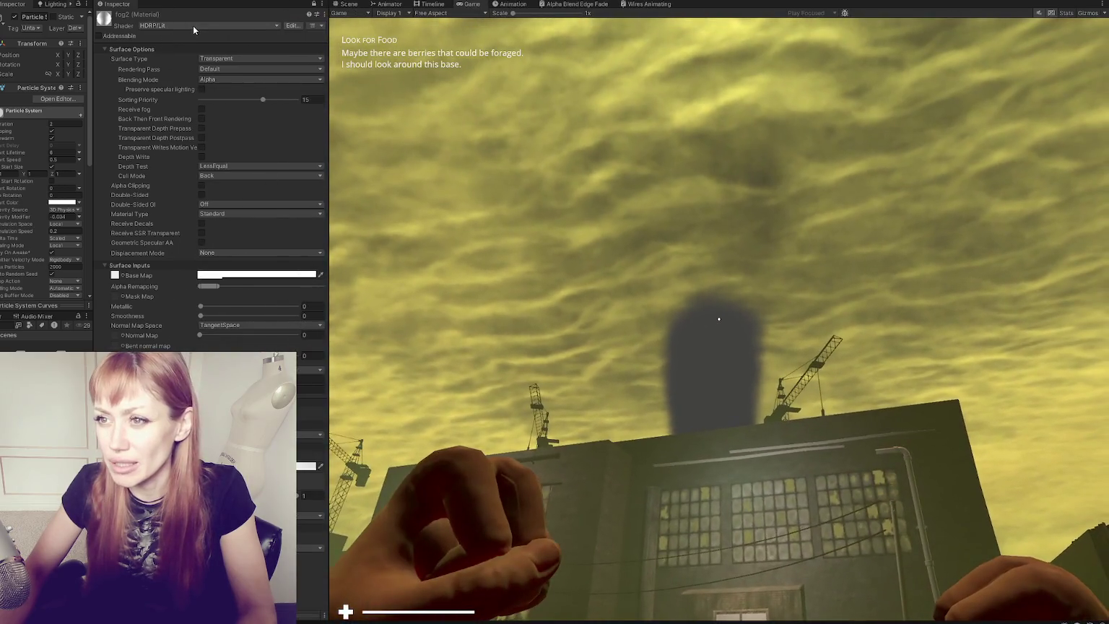
click(193, 27)
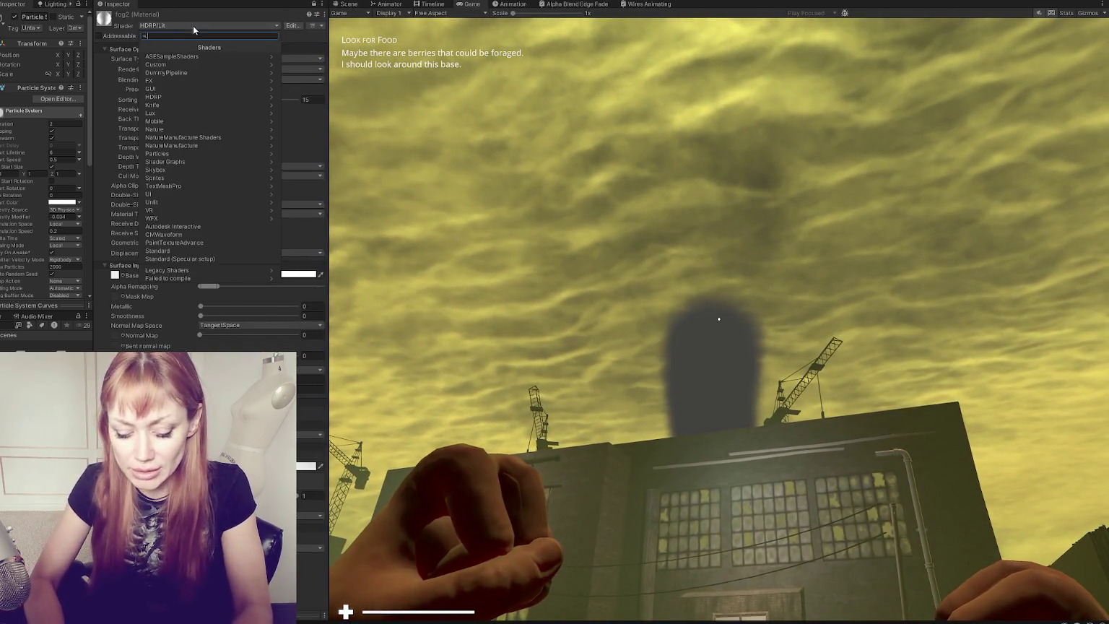
text(unlit)
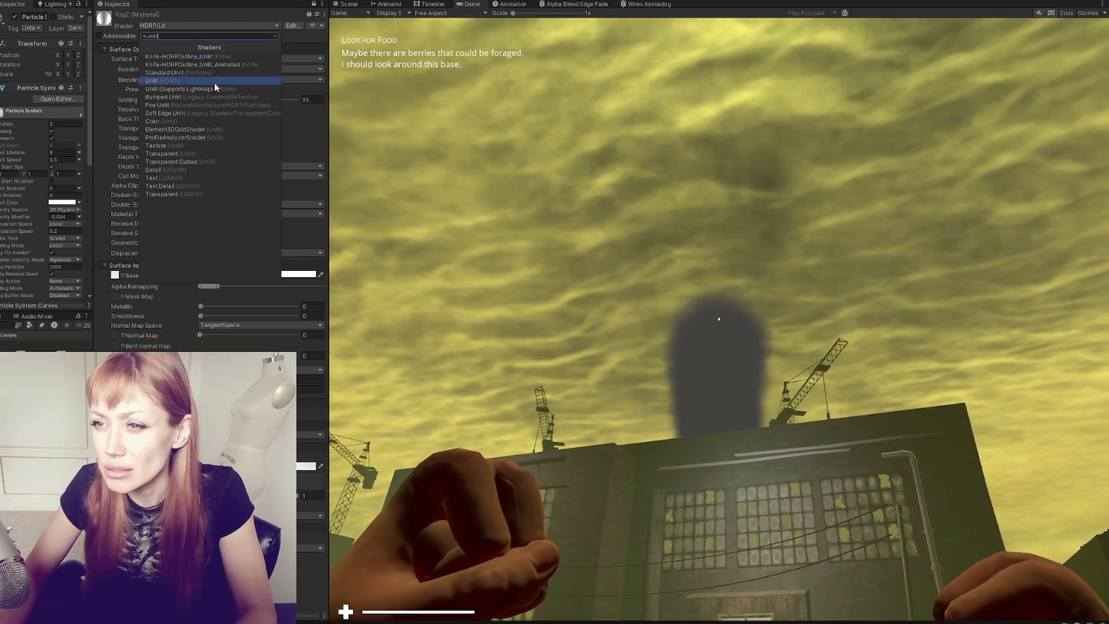
click(214, 83)
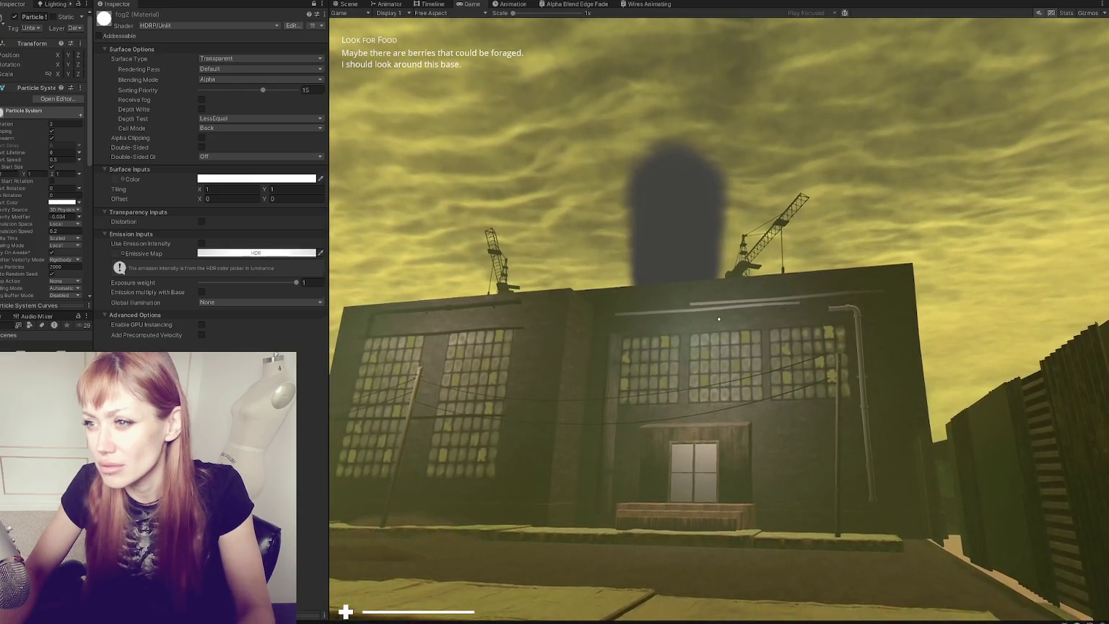
Step: Undo the shader change to restore HDRP/Lit on fog2 and check the Base Map colour
key(Escape)
key(ctrl+z)
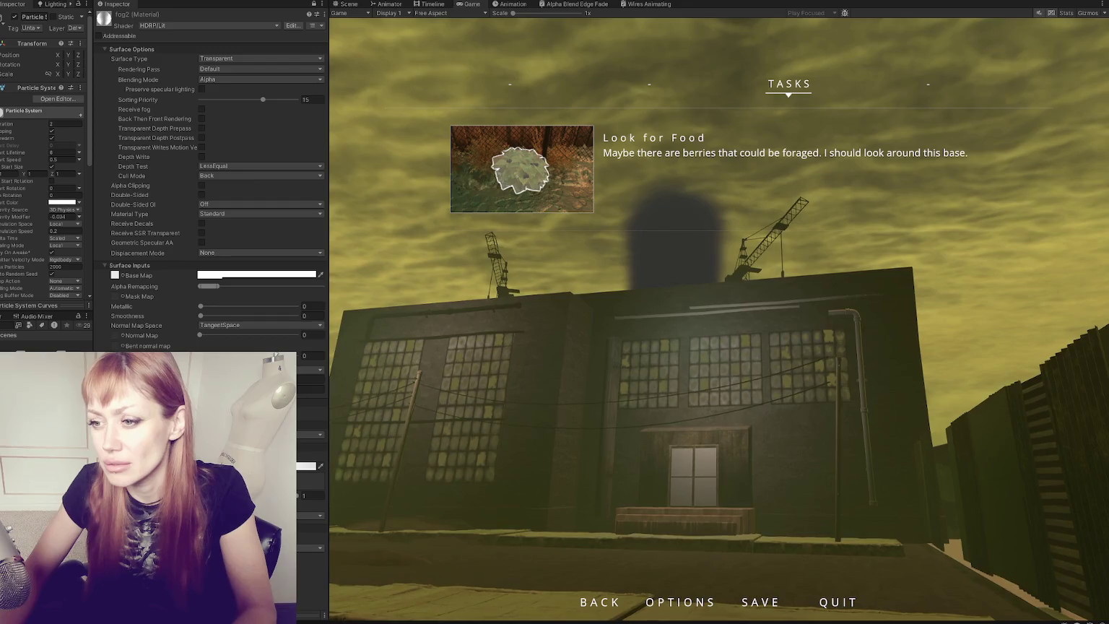
click(222, 275)
click(458, 448)
key(Escape)
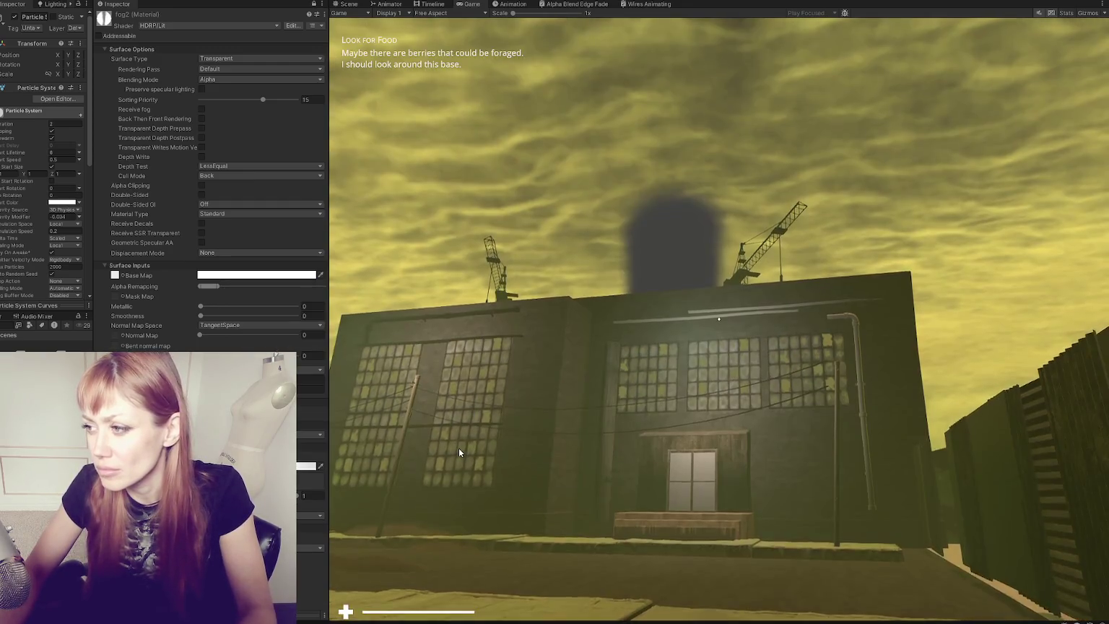
key(Escape)
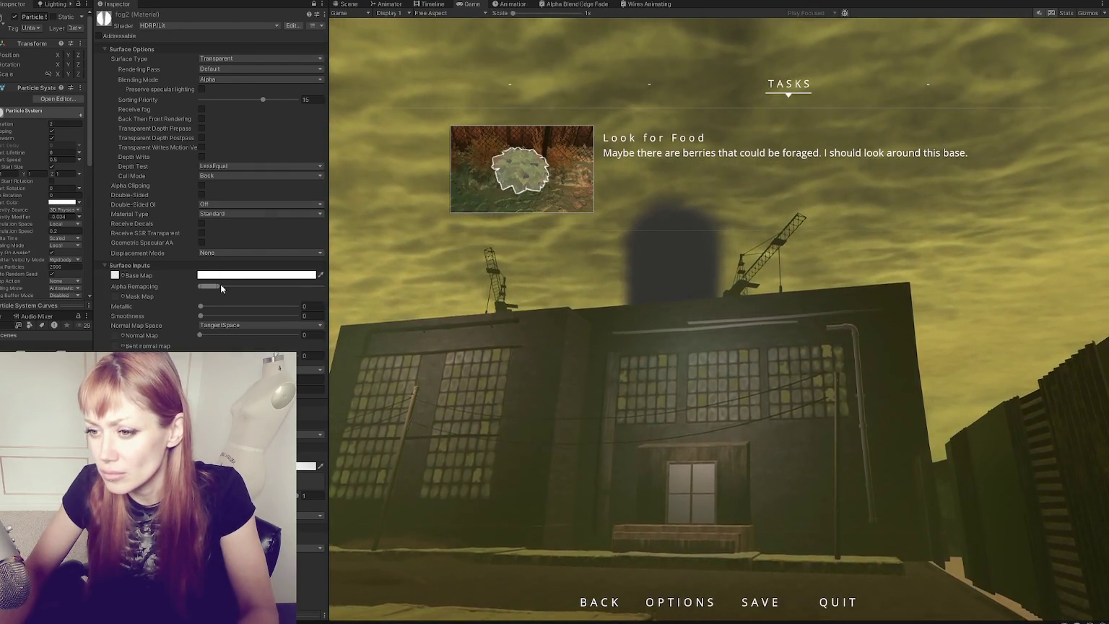
Step: Widen fog2's Alpha Remapping range, then resume the game
drag(220, 286, 312, 288)
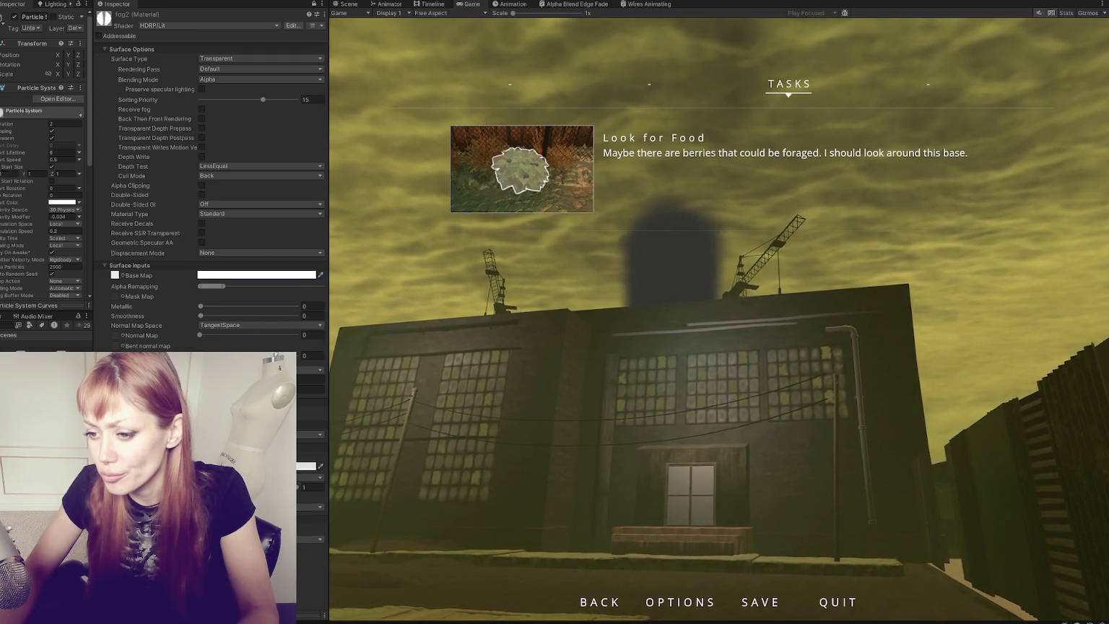
click(364, 477)
key(Escape)
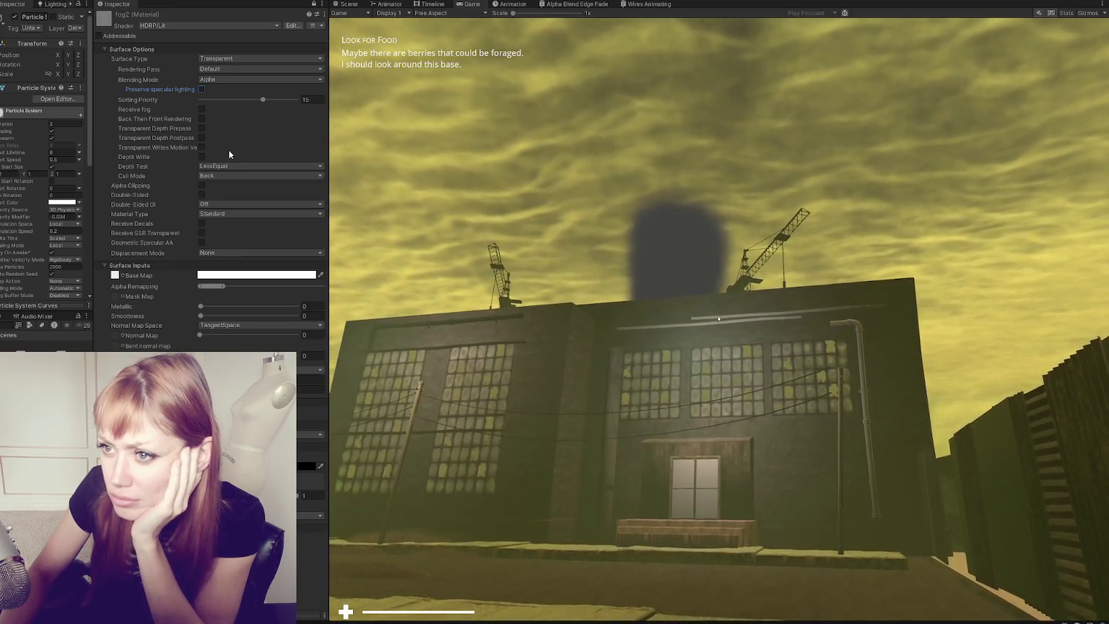
drag(89, 161, 229, 161)
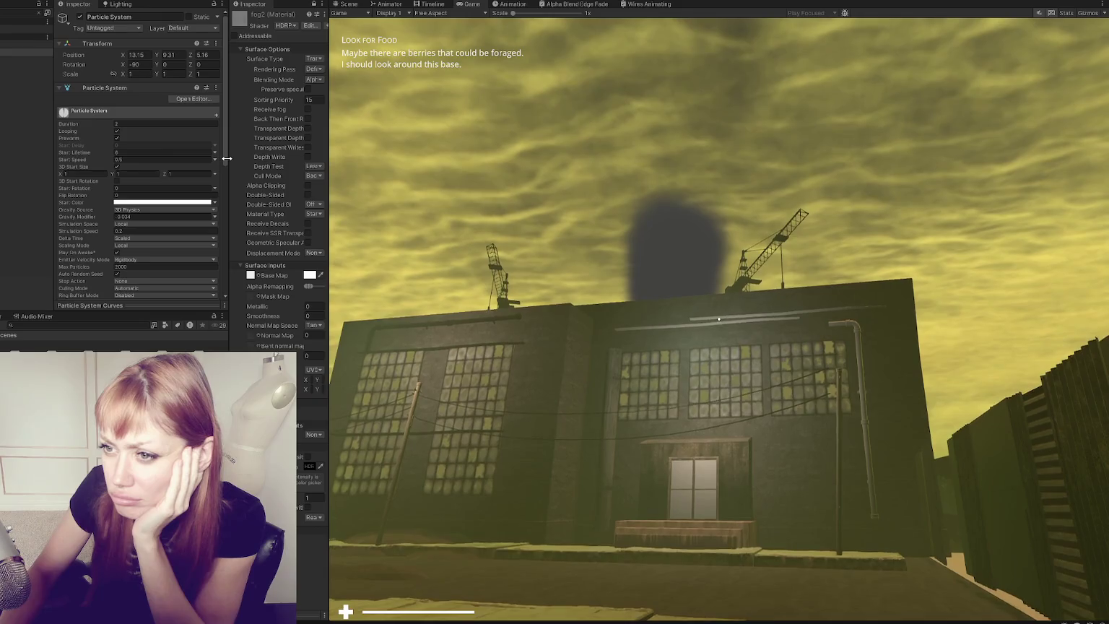
Step: Inspect the fog Particle System's Renderer and Emission modules
scroll(153, 160, down, 2)
scroll(153, 157, down, 3)
click(113, 225)
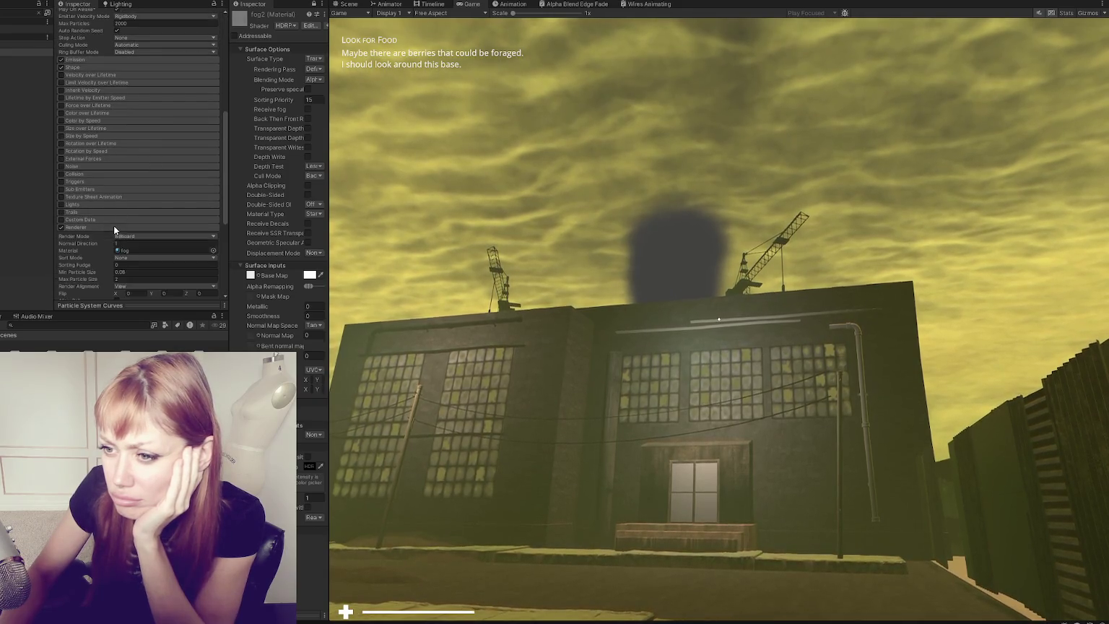
scroll(148, 180, down, 4)
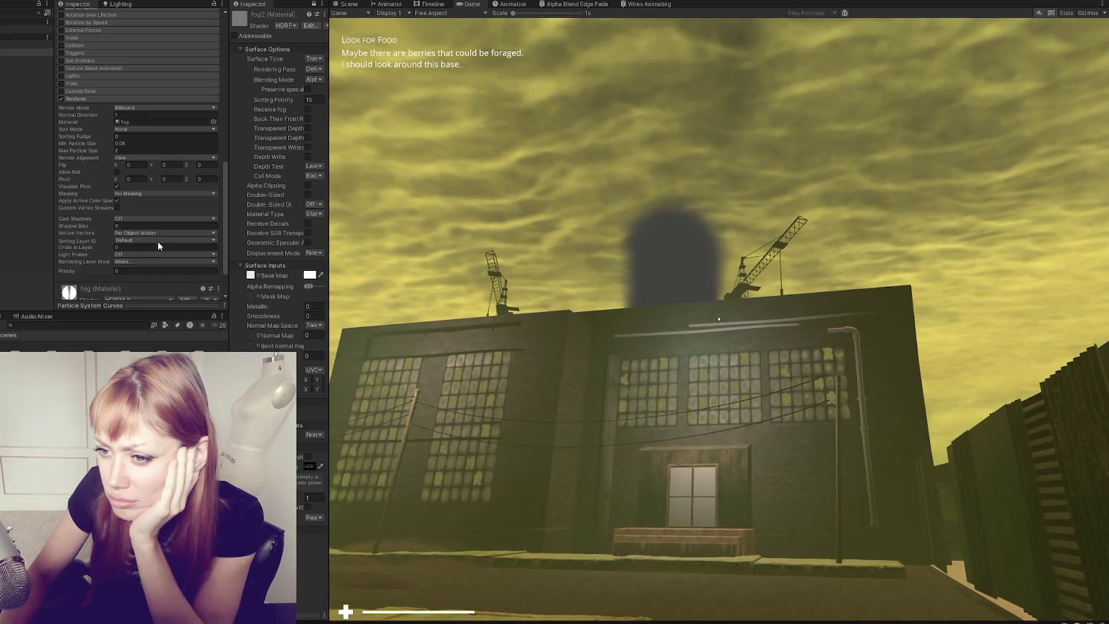
scroll(158, 241, up, 2)
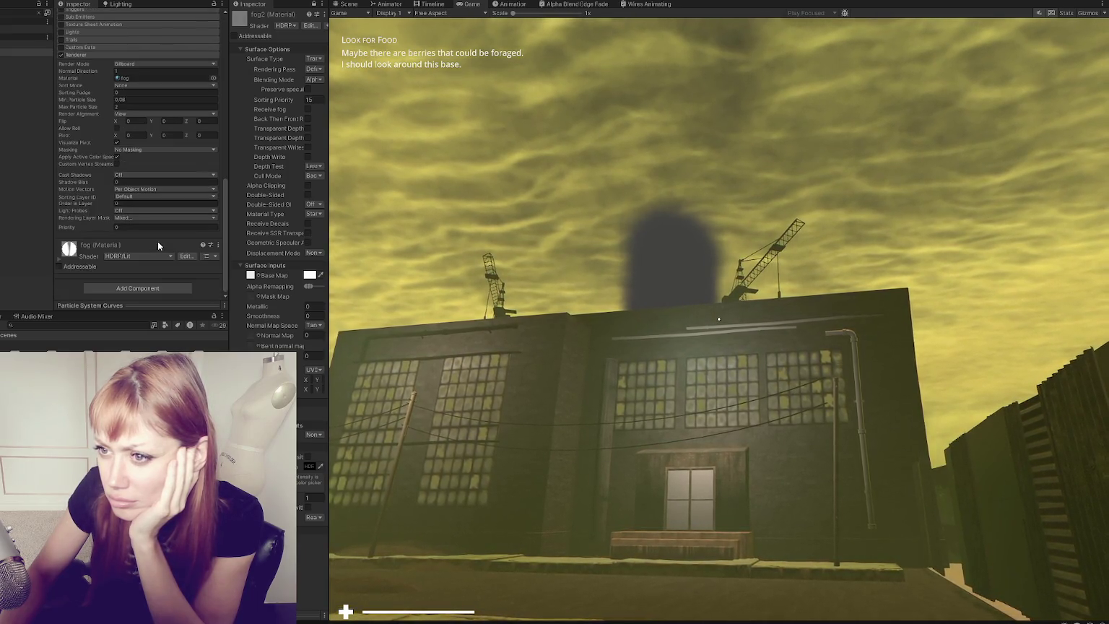
scroll(158, 241, up, 2)
scroll(154, 230, up, 4)
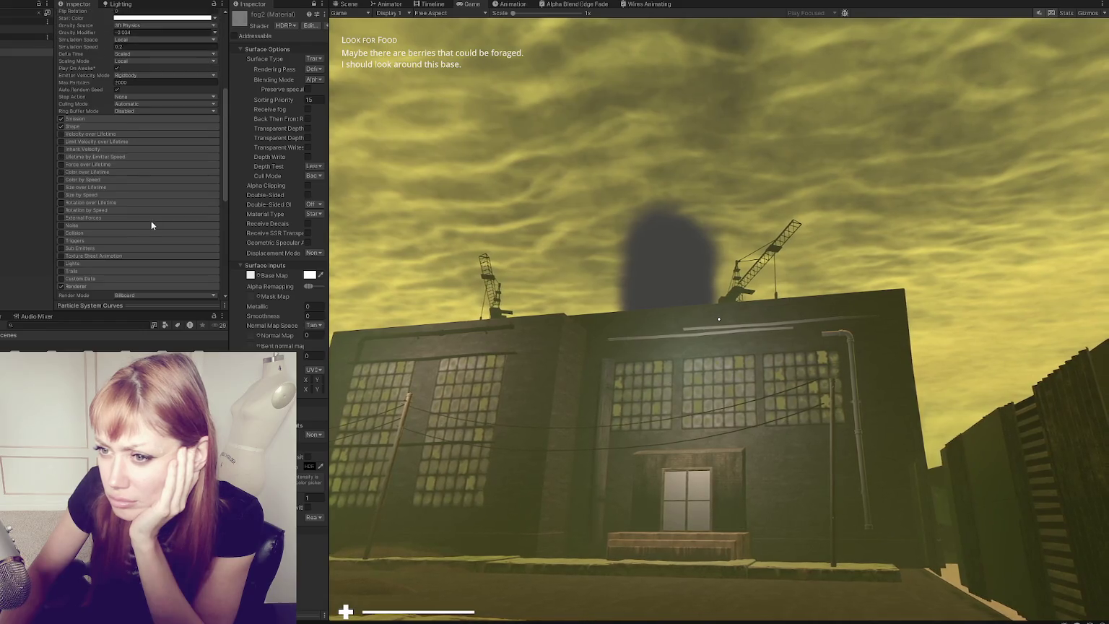
click(139, 119)
scroll(139, 119, up, 3)
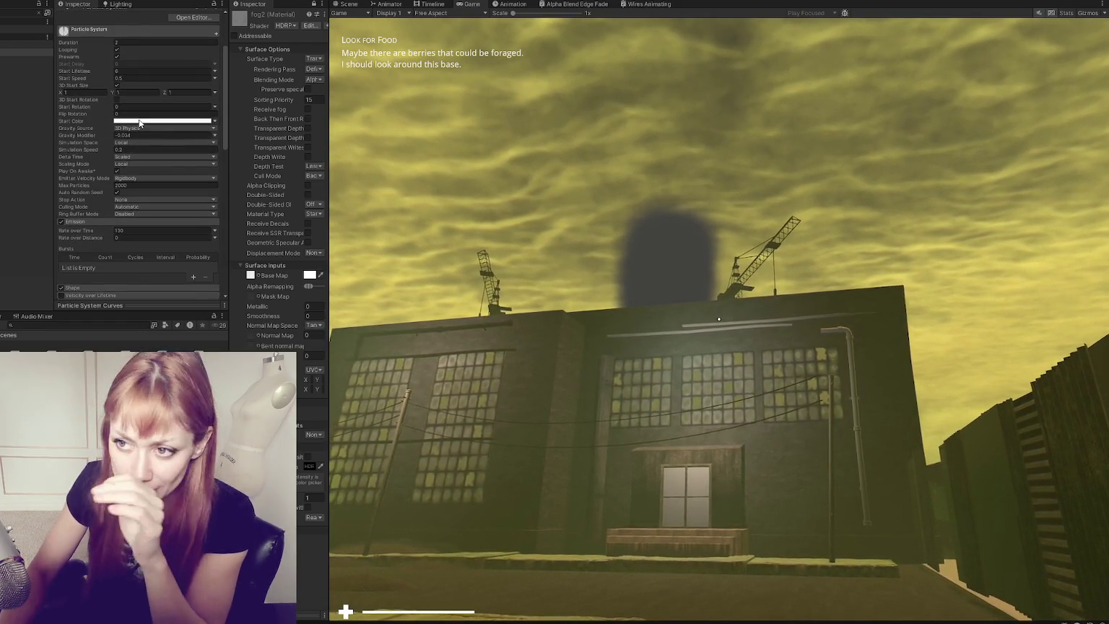
Step: Lower the fog particles' Start Color alpha to 174, then resume the game
click(152, 123)
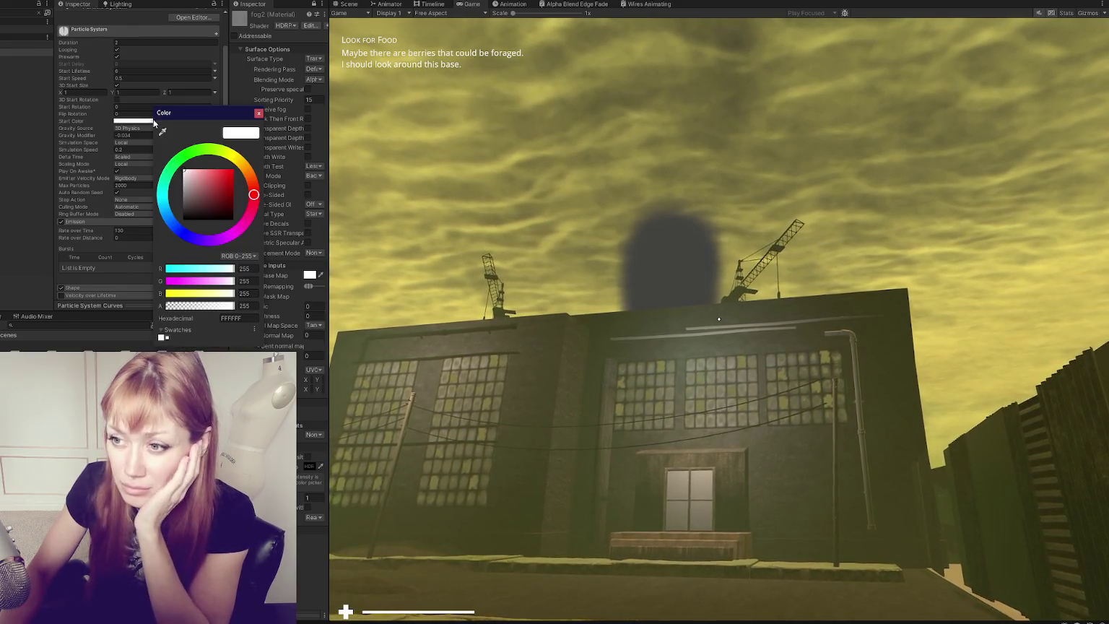
drag(214, 312, 214, 307)
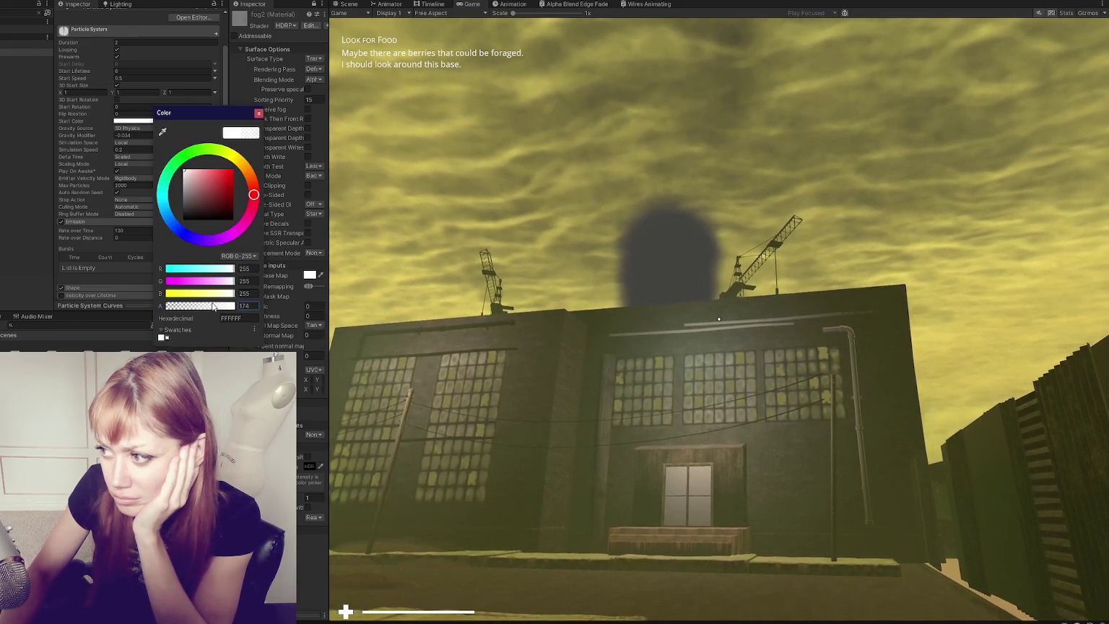
click(257, 113)
scroll(166, 177, up, 3)
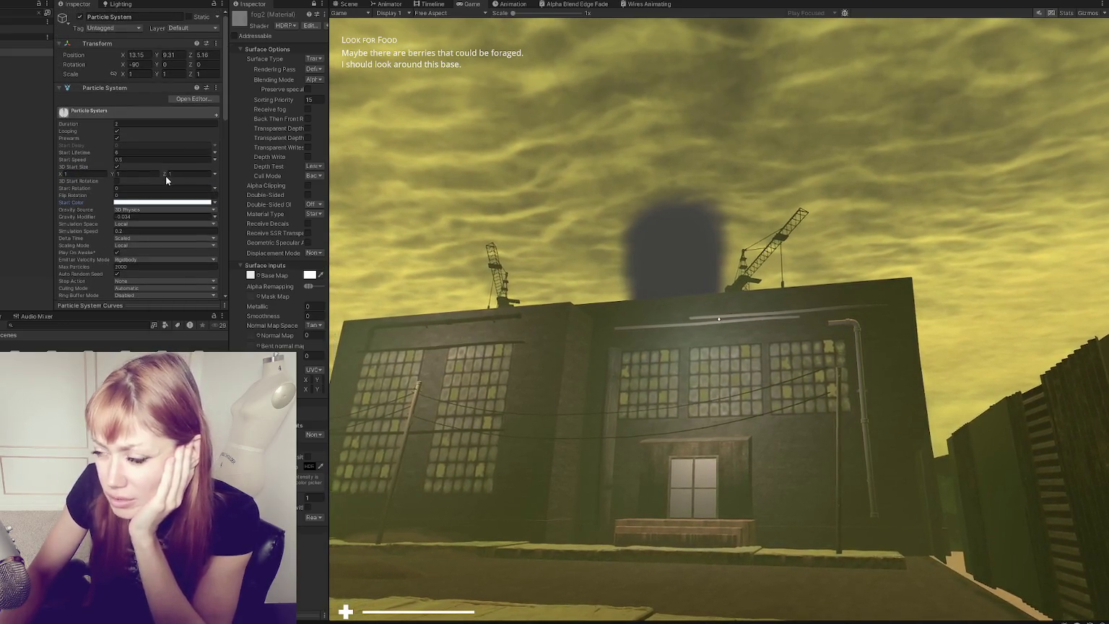
click(712, 200)
Step: Walk toward the building, then stop Play mode
key(w)
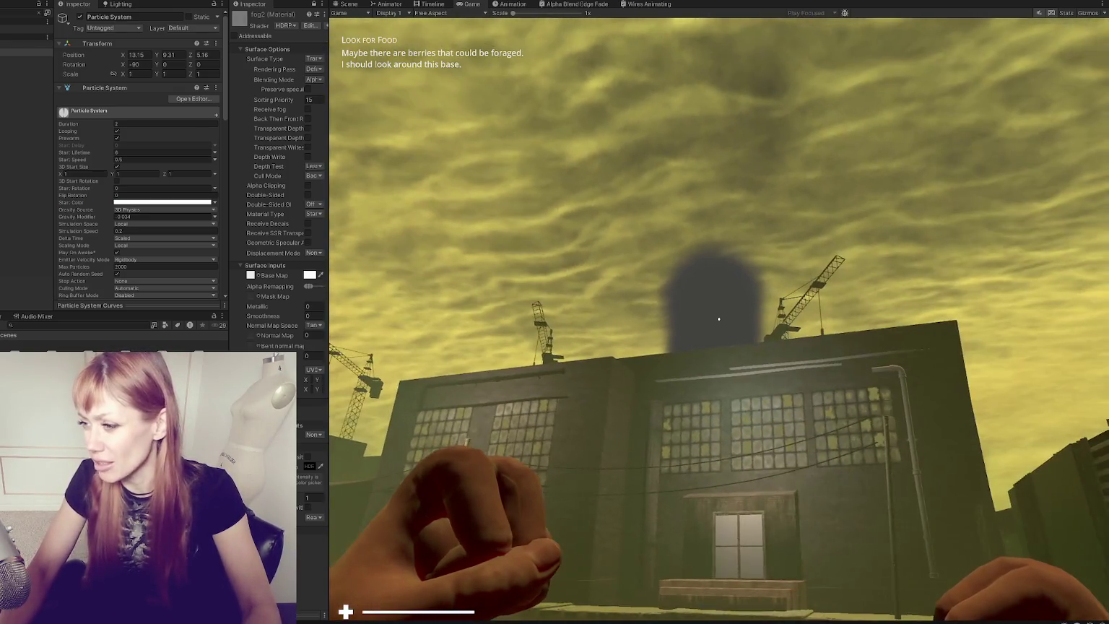
key(Escape)
key(Escape)
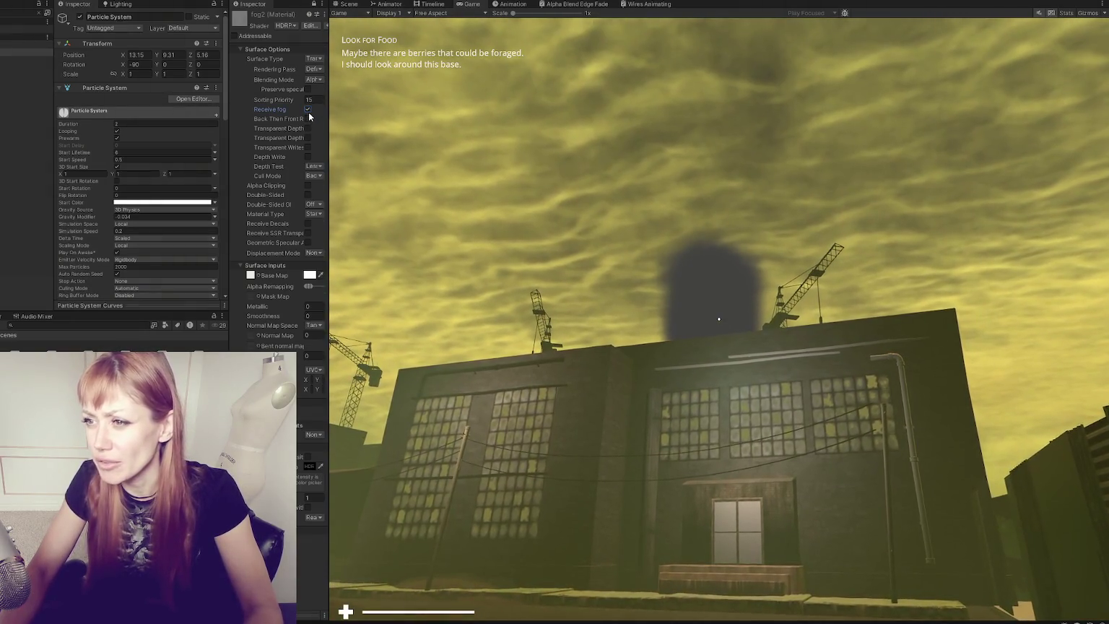
click(719, 319)
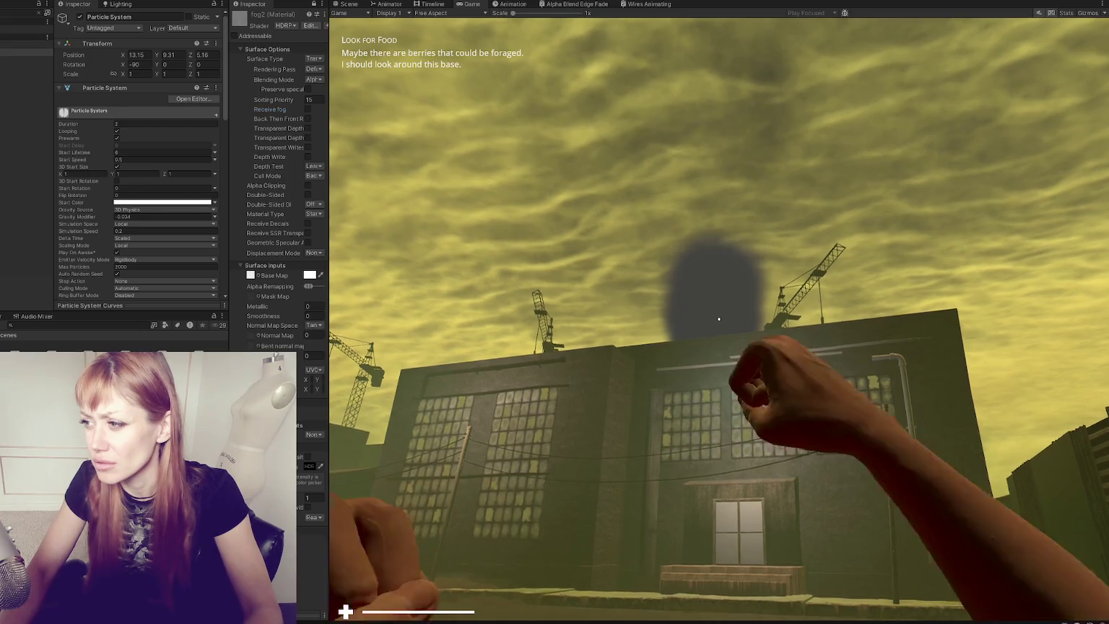
key(Escape)
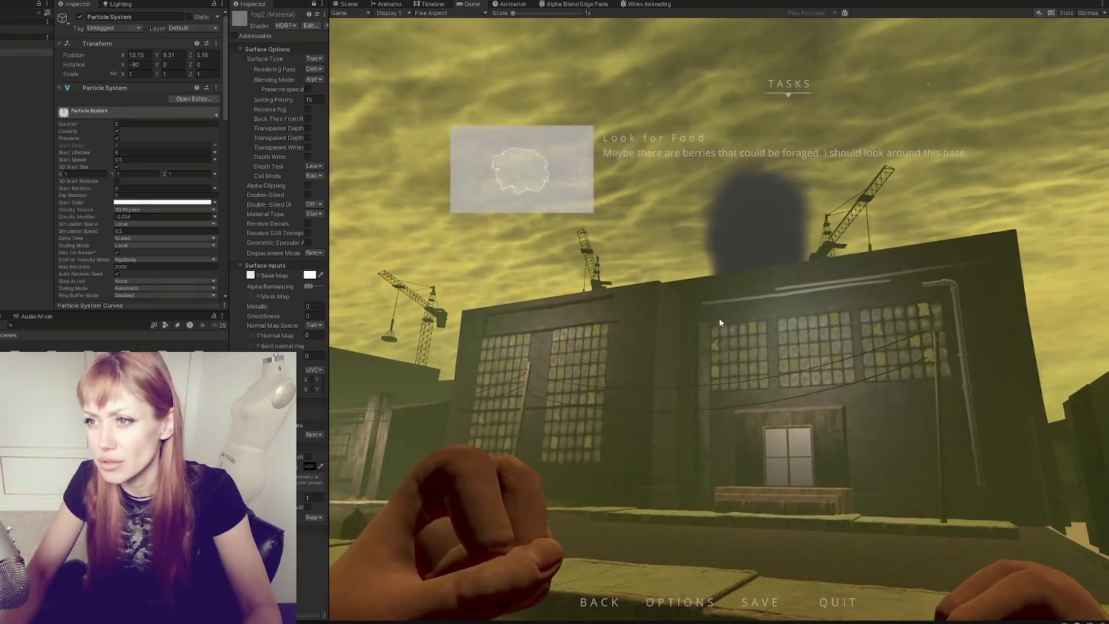
key(ctrl+p)
Step: Move the fog particle system left to X -3.27 and briefly test it in Play mode
mouse_move(751, 278)
mouse_down()
mouse_move(715, 288)
mouse_move(744, 278)
mouse_move(534, 289)
mouse_move(434, 311)
mouse_move(376, 357)
mouse_up()
mouse_move(405, 303)
mouse_down()
mouse_move(446, 266)
mouse_move(400, 119)
mouse_up()
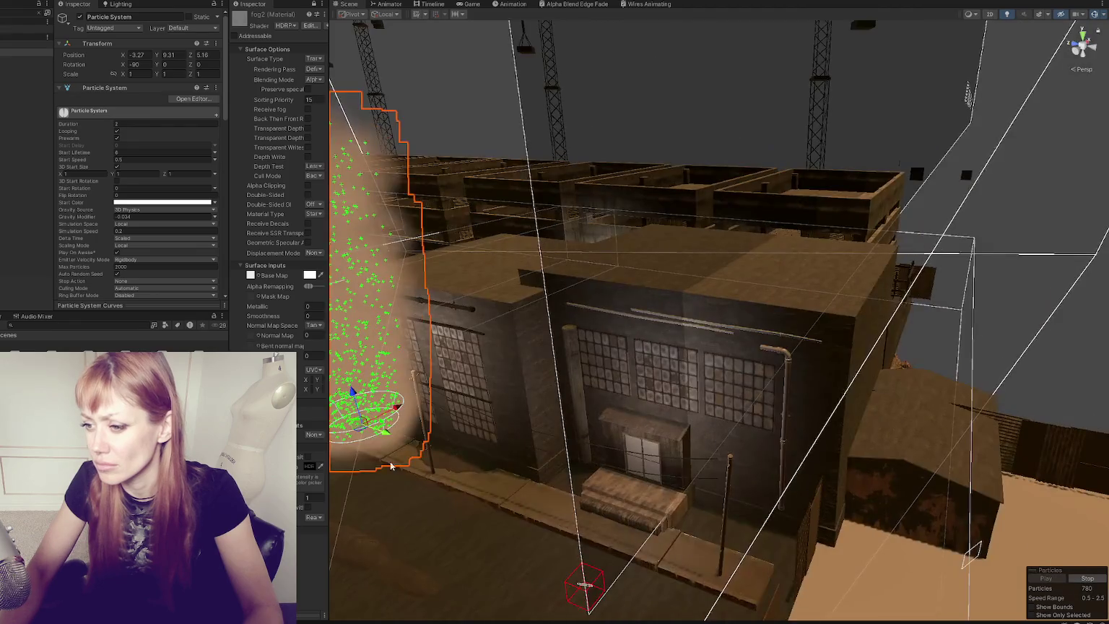
key(ctrl+p)
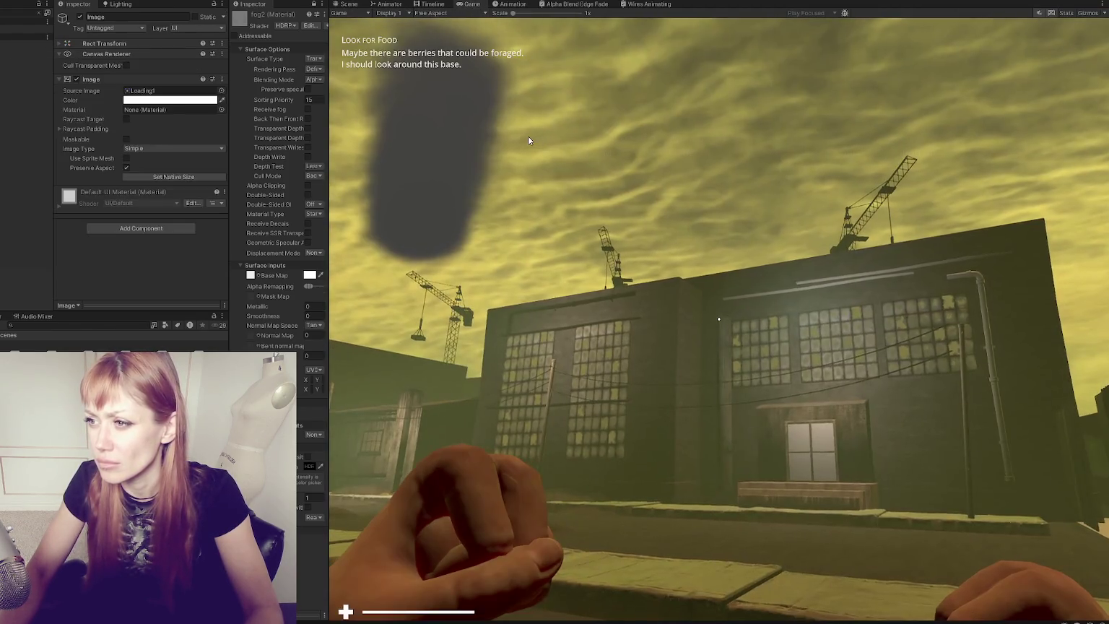
key(Escape)
key(ctrl+p)
Step: Reposition the fog particle system into the street beside the warehouse
scroll(795, 352, down, 5)
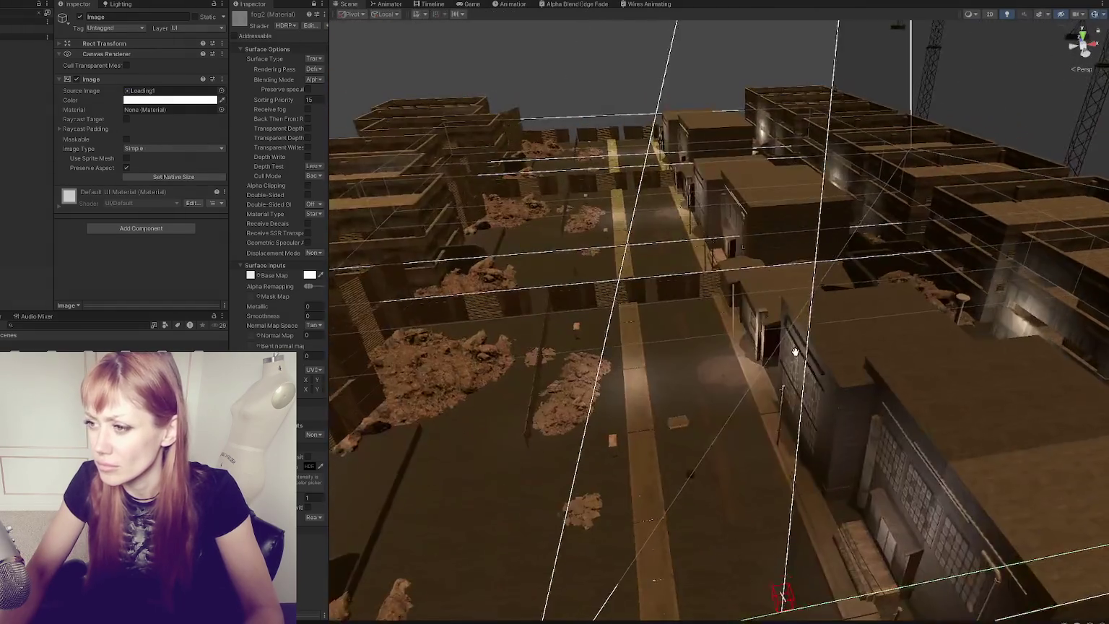
drag(795, 352, 729, 289)
click(25, 52)
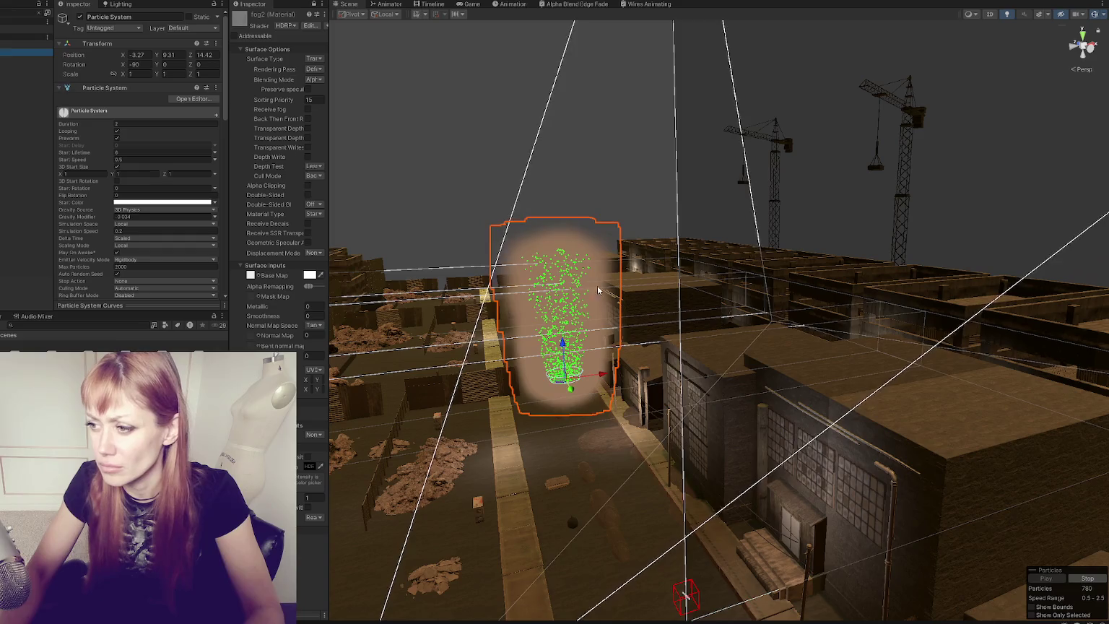
drag(605, 350, 609, 479)
click(365, 60)
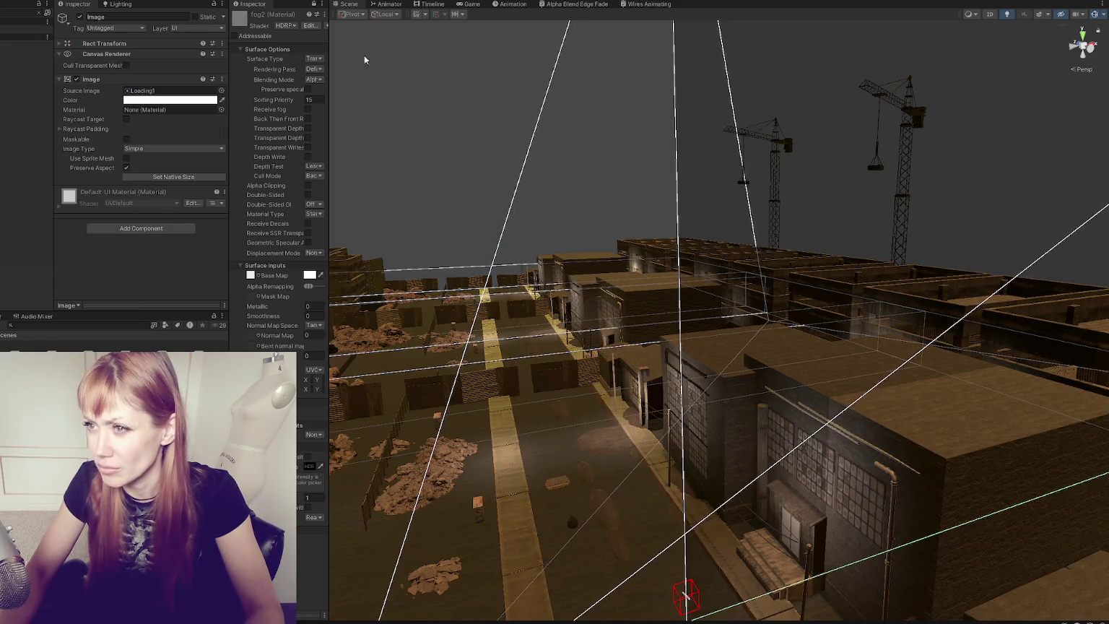
Step: Play the game, walk up to the dark smoke column, and pause
key(ctrl+p)
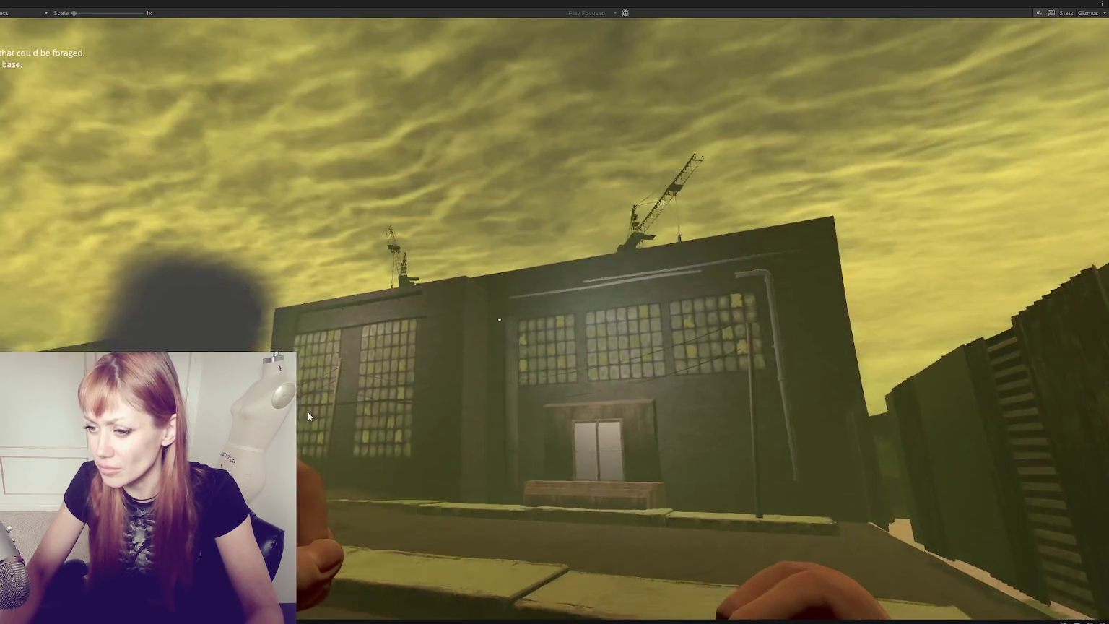
key(w)
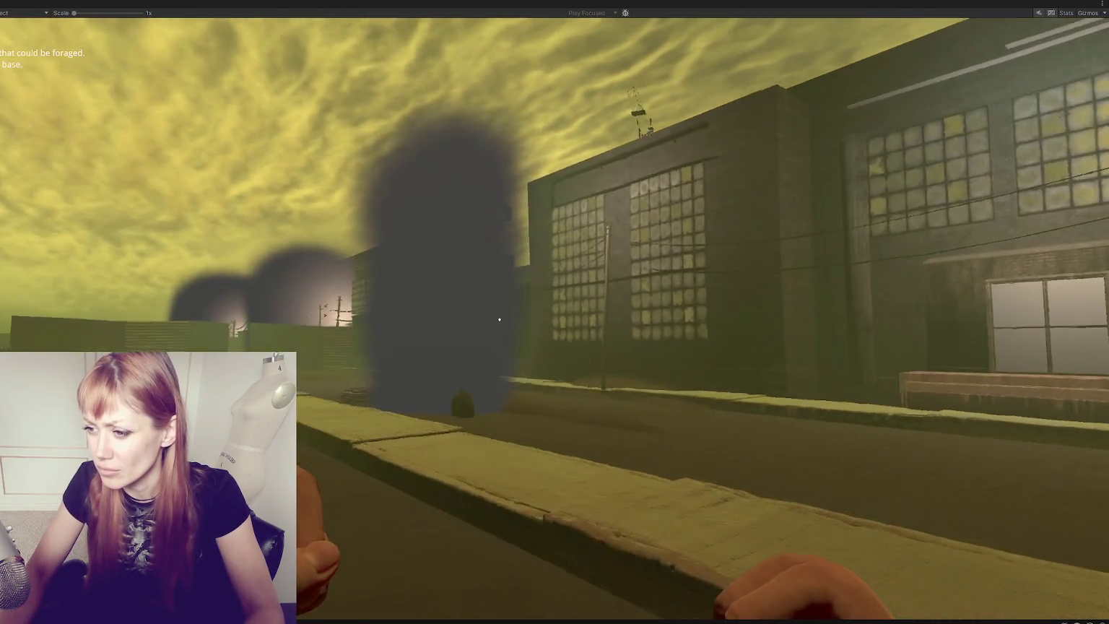
key(w)
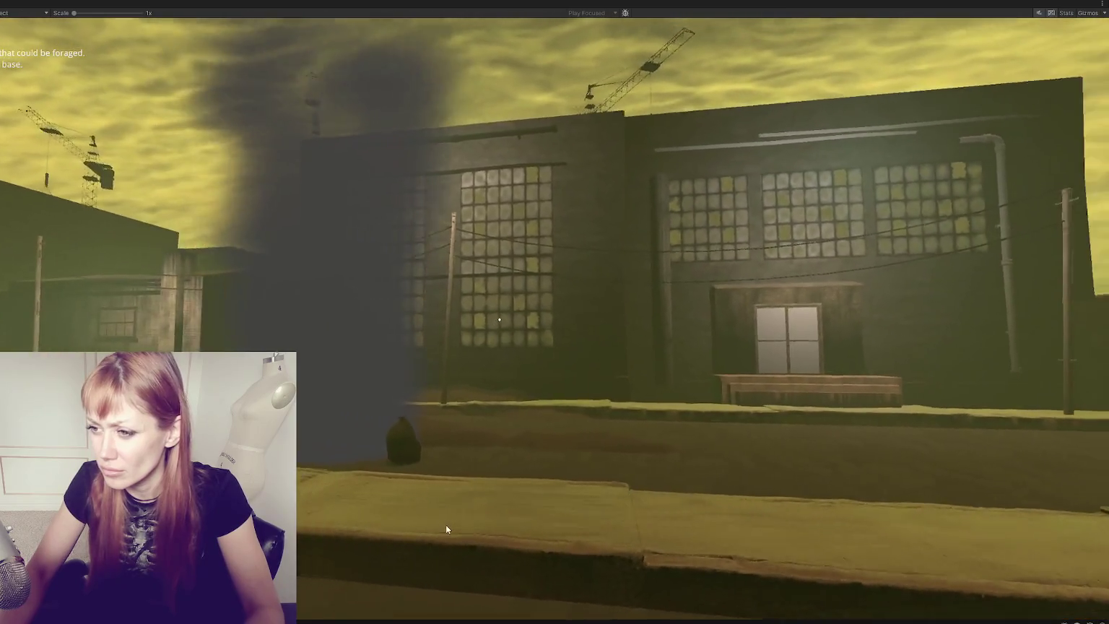
key(w)
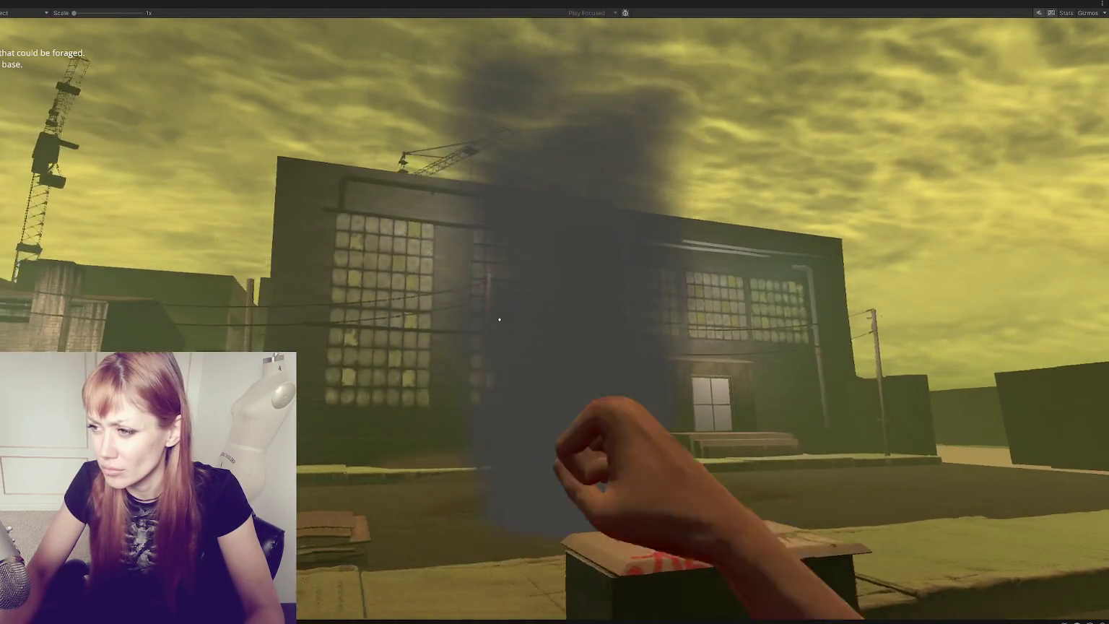
key(Escape)
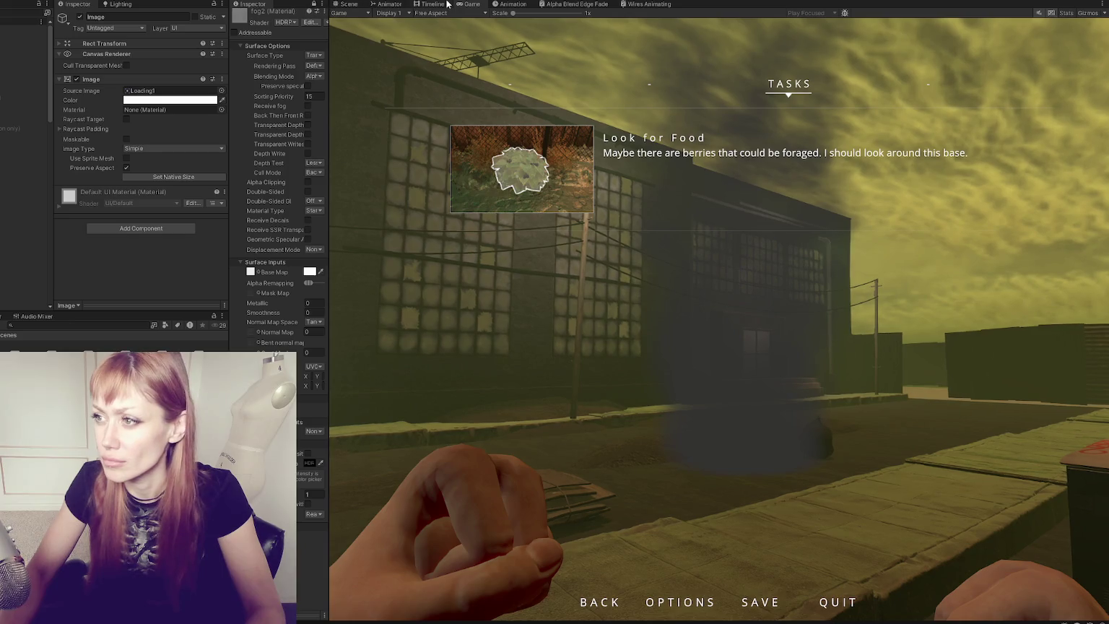
Step: Create a Point Light and move it across the street next to the fog
click(348, 5)
click(21, 1)
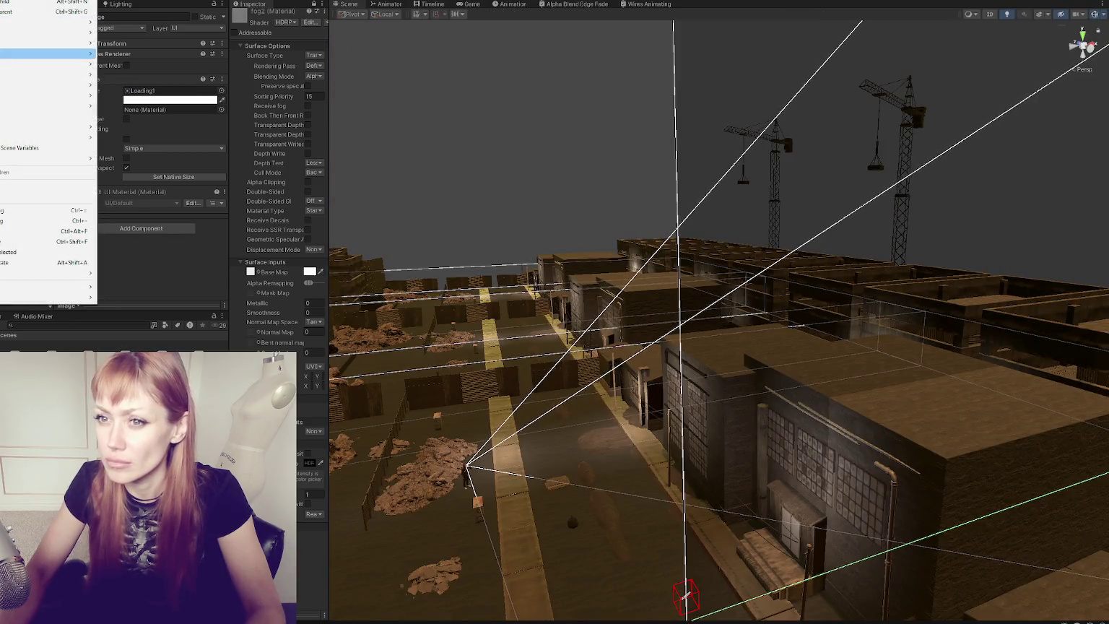
mouse_move(43, 45)
click(123, 64)
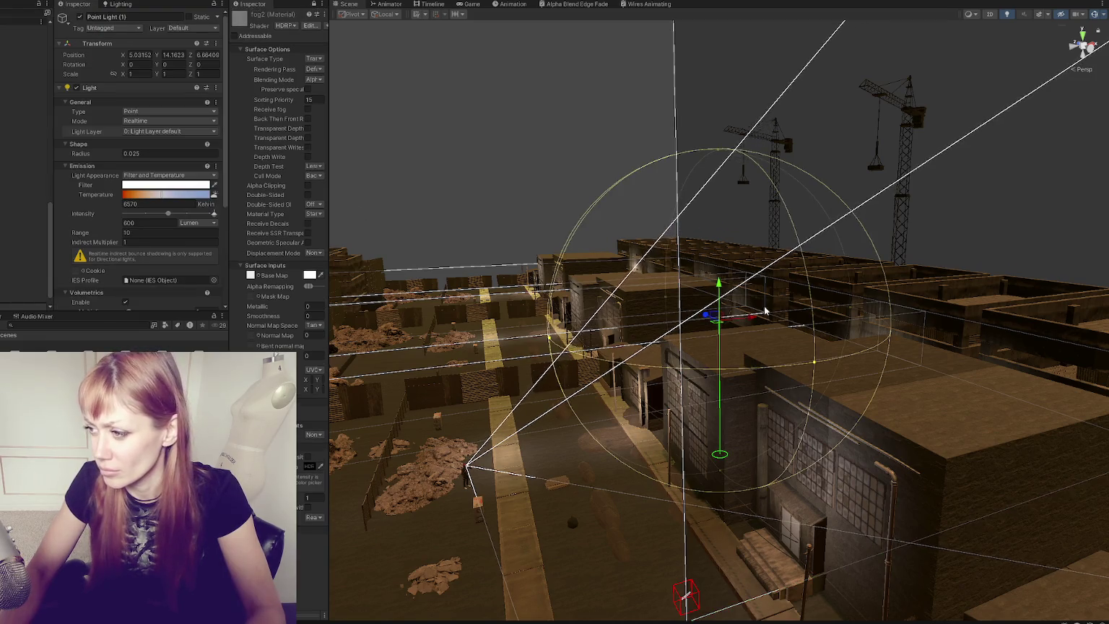
drag(765, 310, 495, 323)
click(507, 398)
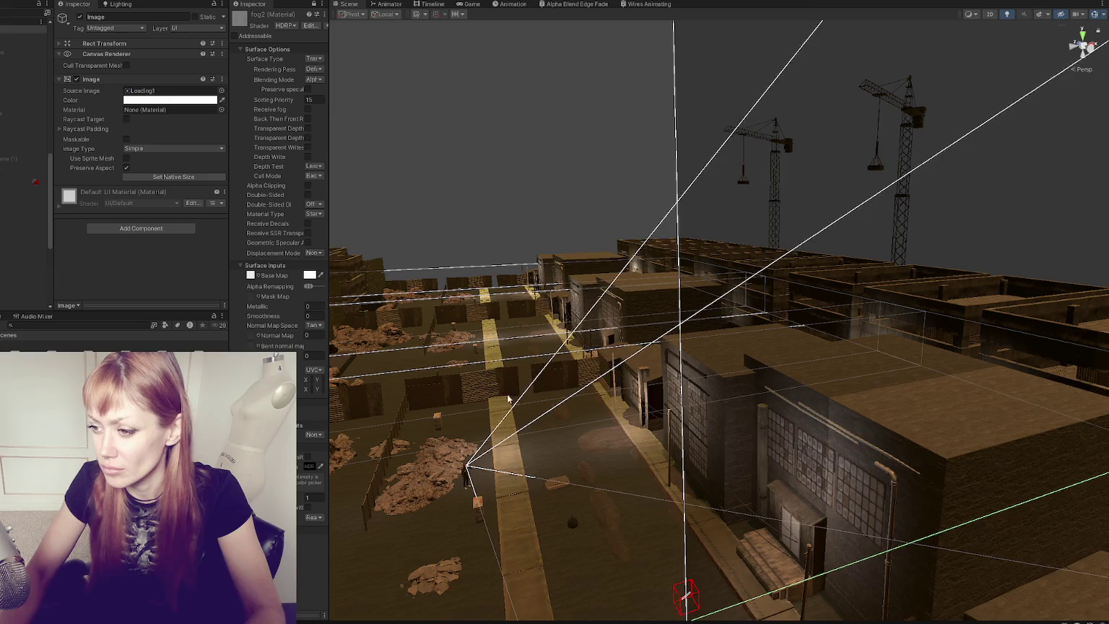
key(ctrl+z)
mouse_move(486, 309)
mouse_down()
mouse_move(470, 447)
mouse_move(509, 462)
mouse_up()
mouse_move(562, 551)
mouse_down()
mouse_move(483, 519)
mouse_move(508, 512)
mouse_up()
click(508, 513)
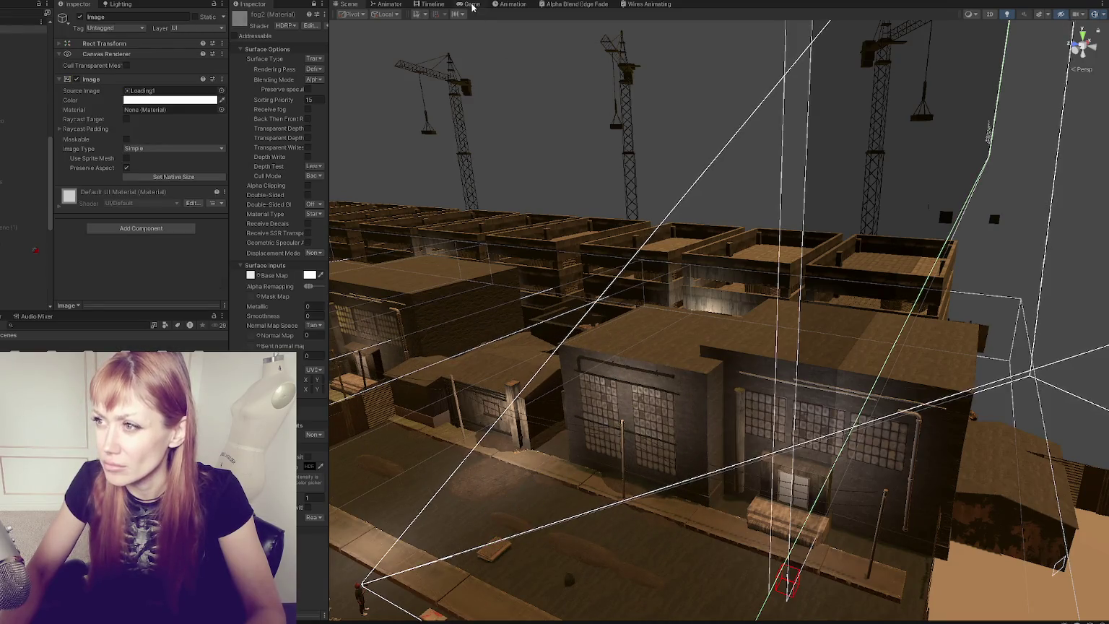
Step: Set the light to 100000 Lux with Range 100, then view the glowing fog in game
click(471, 4)
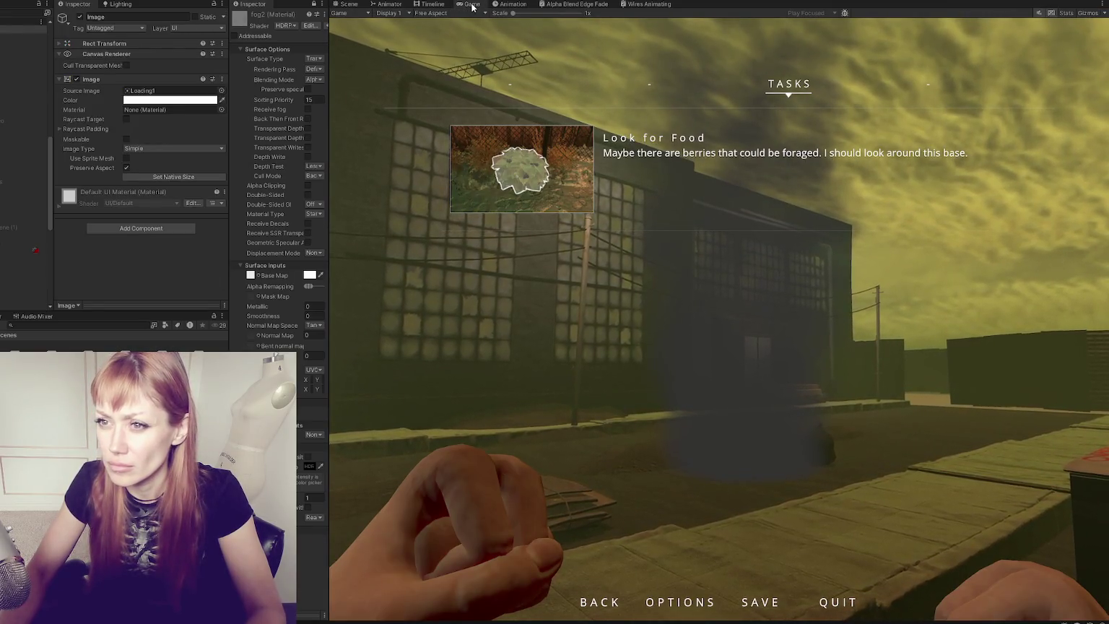
double_click(352, 4)
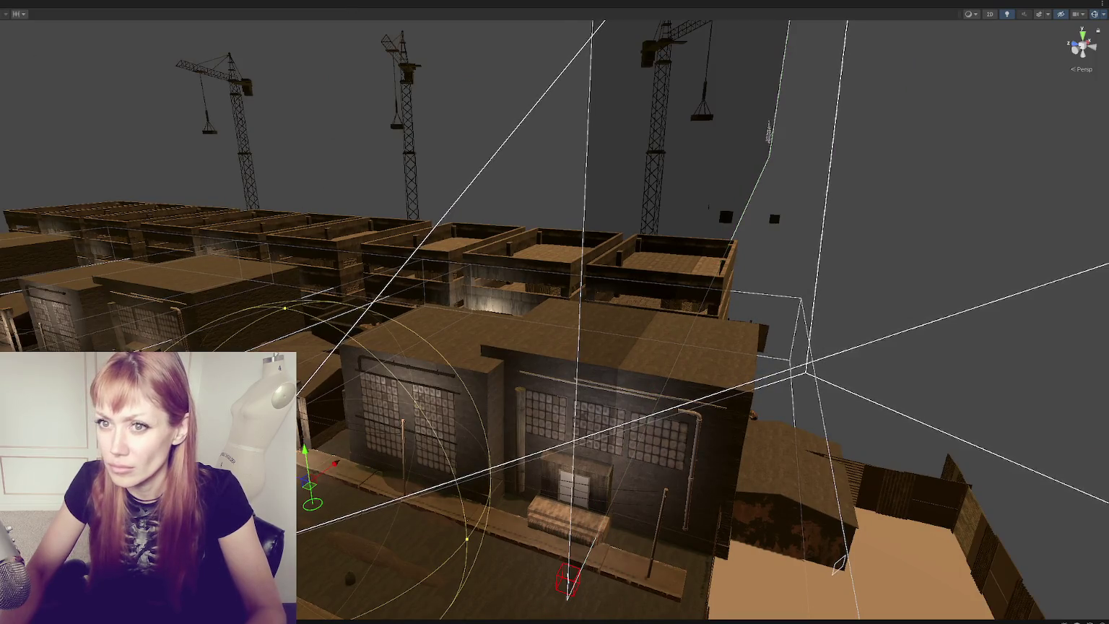
key(shift+space)
click(189, 222)
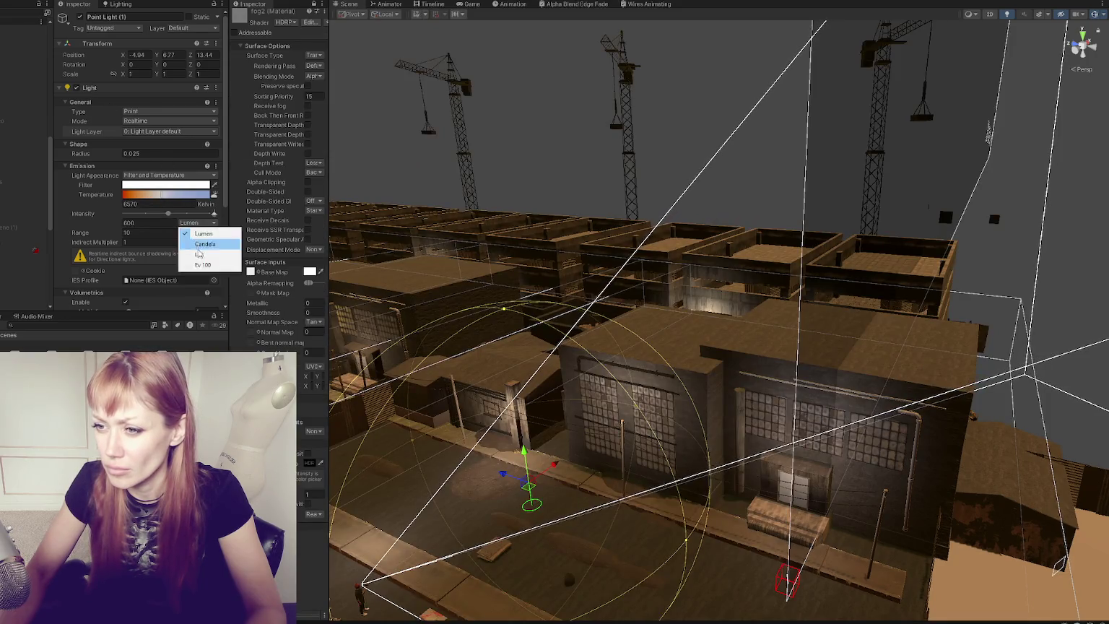
click(200, 254)
text(1000)
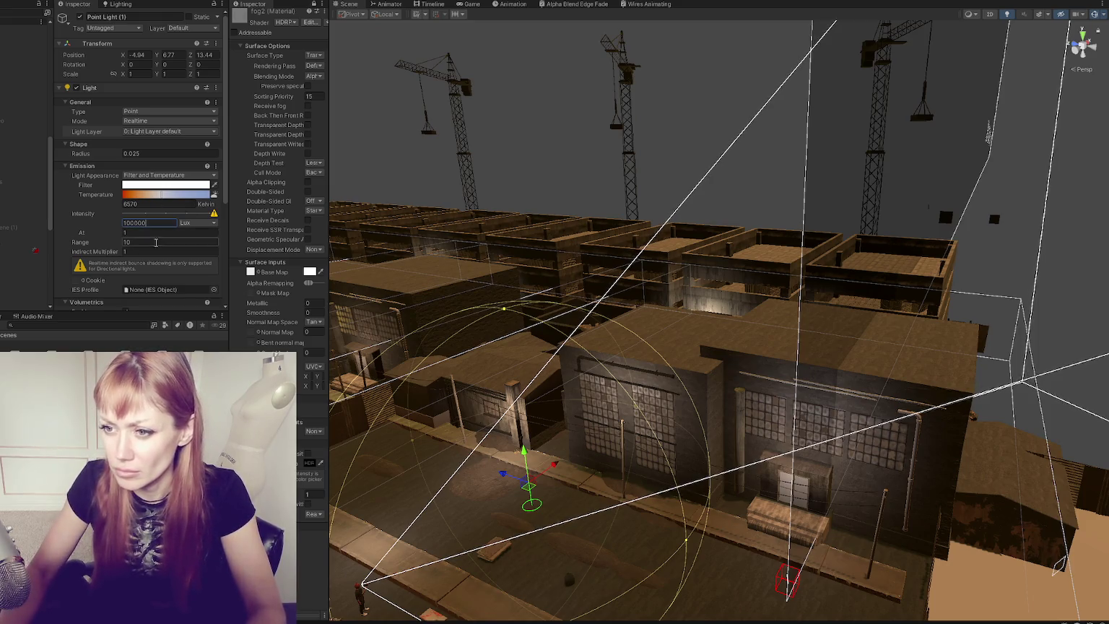
text(100)
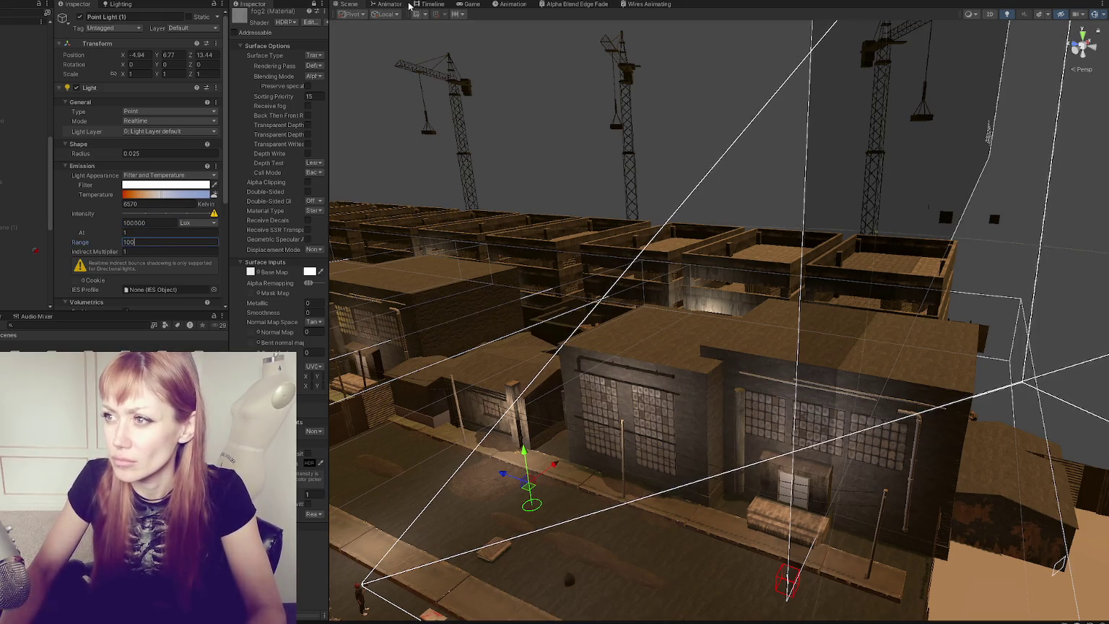
click(460, 6)
key(Escape)
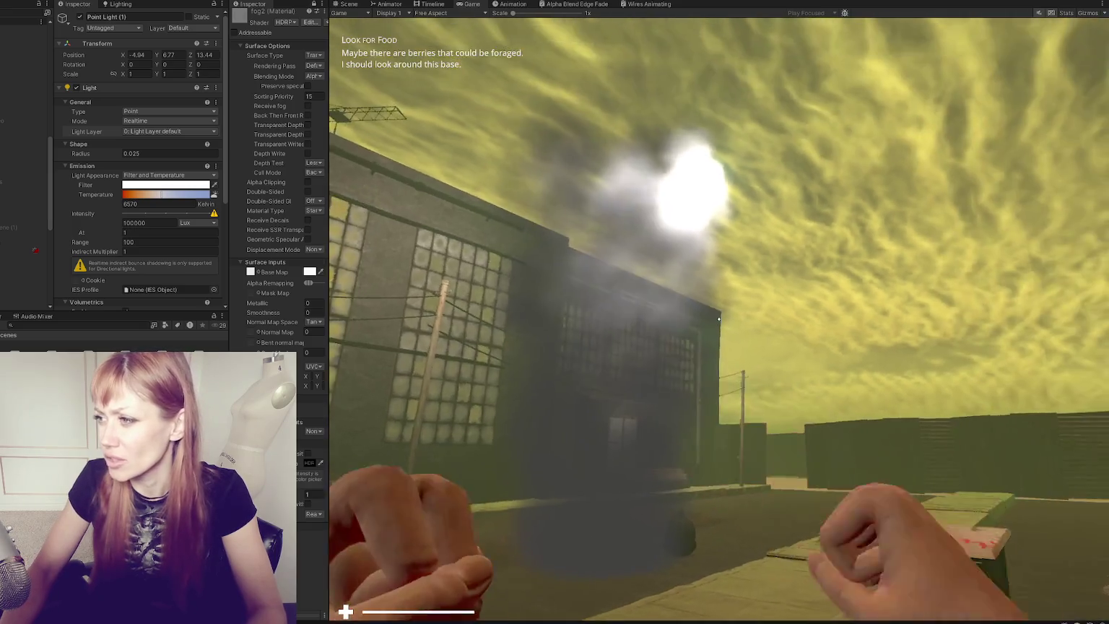
Step: Walk forward, back and sideways around the fog column by the warehouse, then open the Tasks pause menu
key(w)
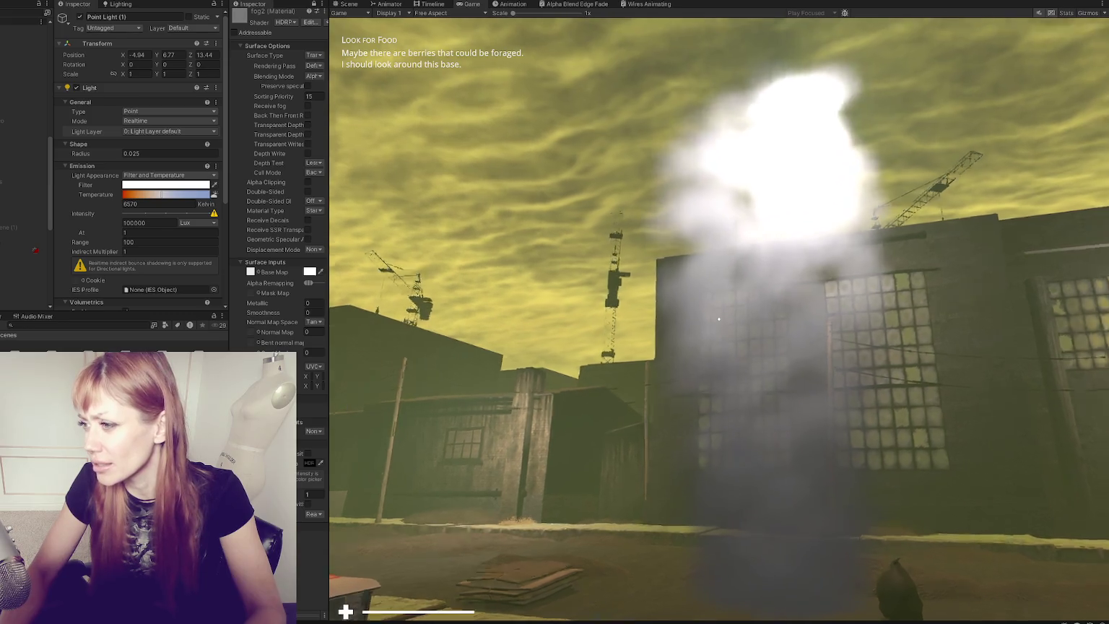
key(s)
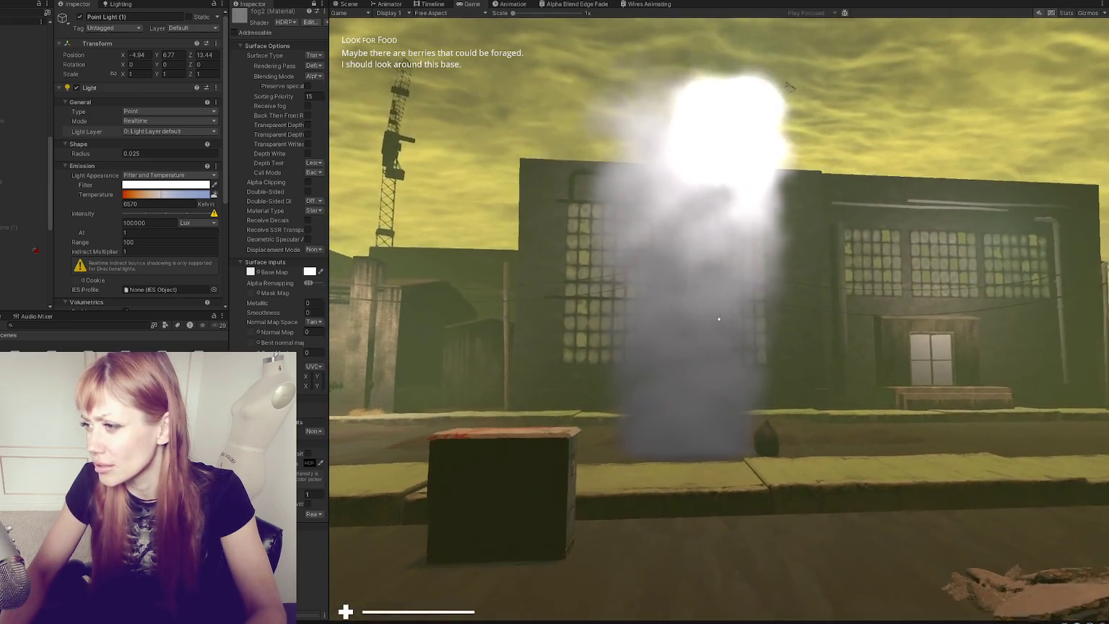
key(w)
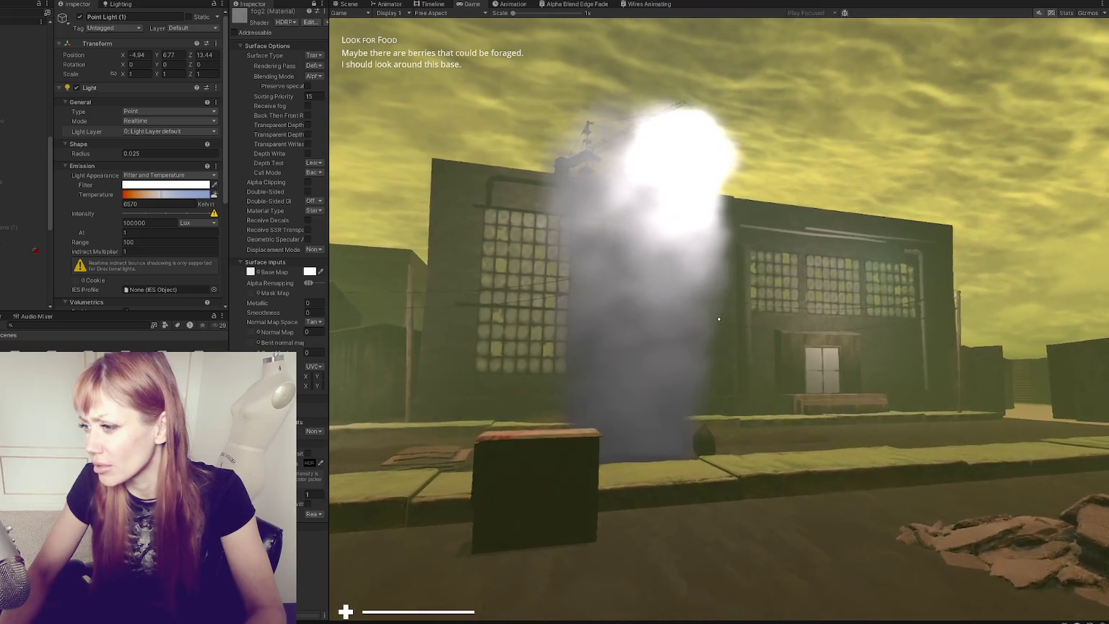
key(s)
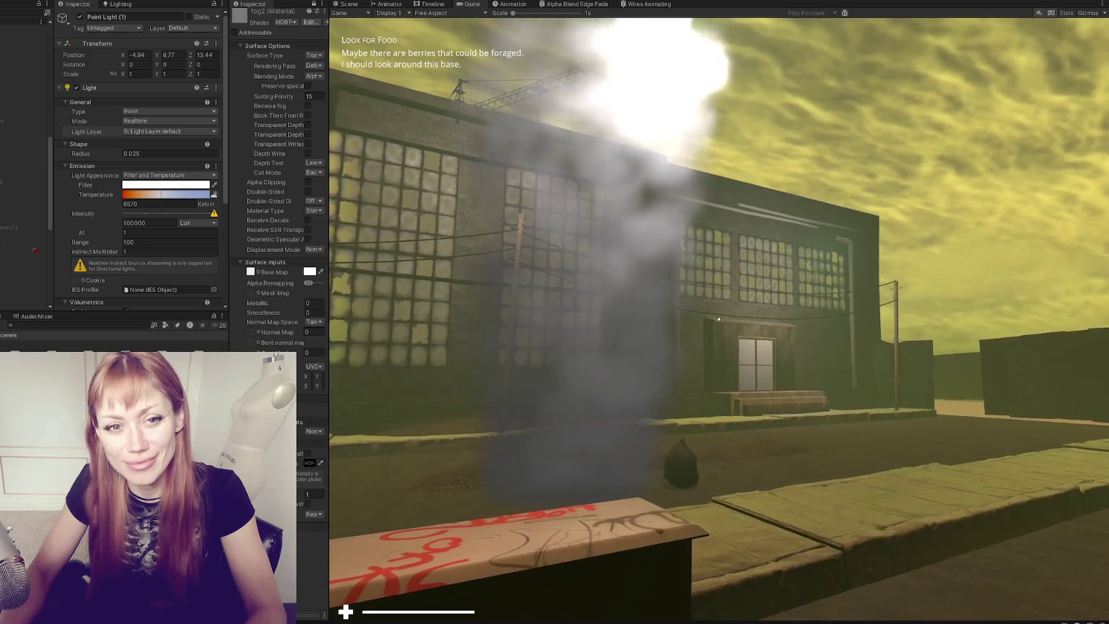
key(a)
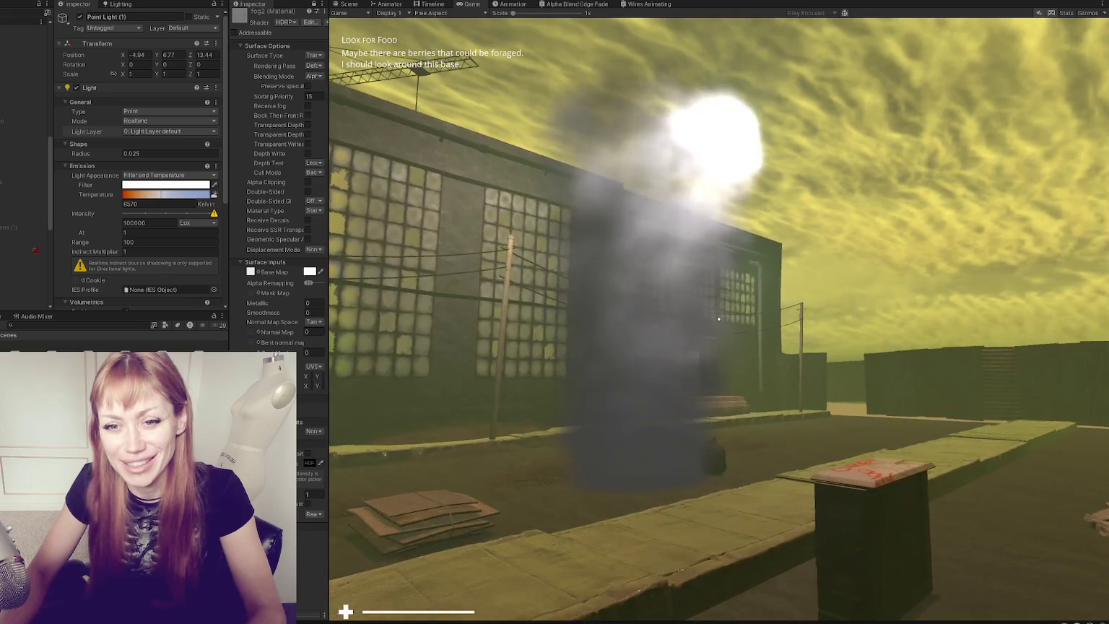
key(Escape)
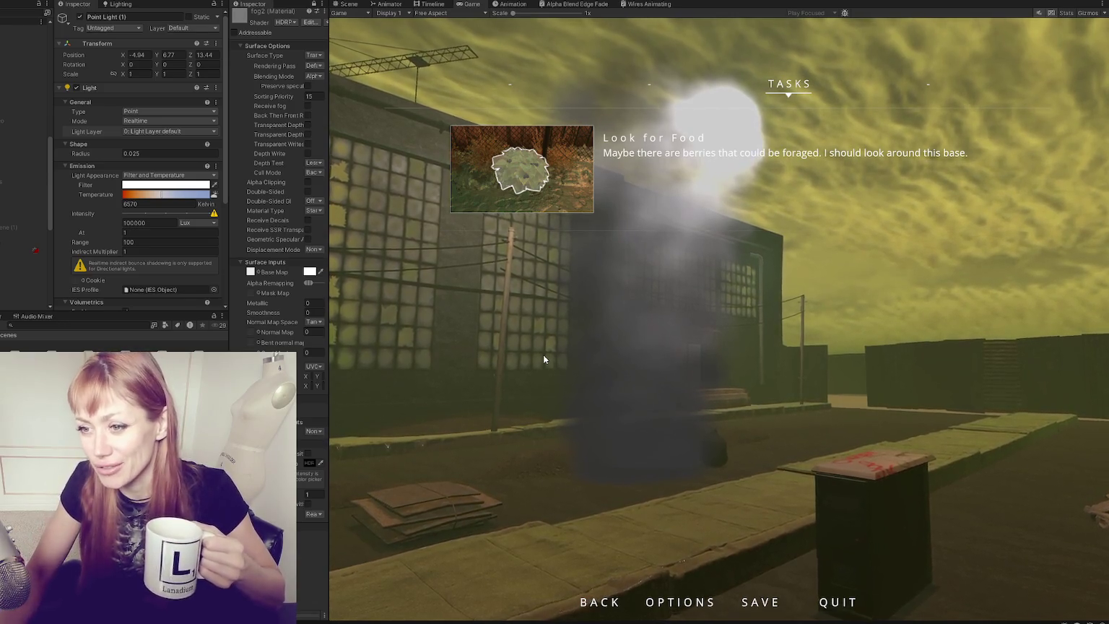
Step: Resize the Inspector panels and Game view so the material settings and game view get more room
mouse_move(329, 322)
mouse_down()
mouse_move(418, 322)
mouse_move(331, 321)
mouse_move(354, 321)
mouse_up()
mouse_move(227, 340)
mouse_down()
mouse_move(123, 340)
mouse_move(185, 336)
mouse_move(135, 334)
mouse_up()
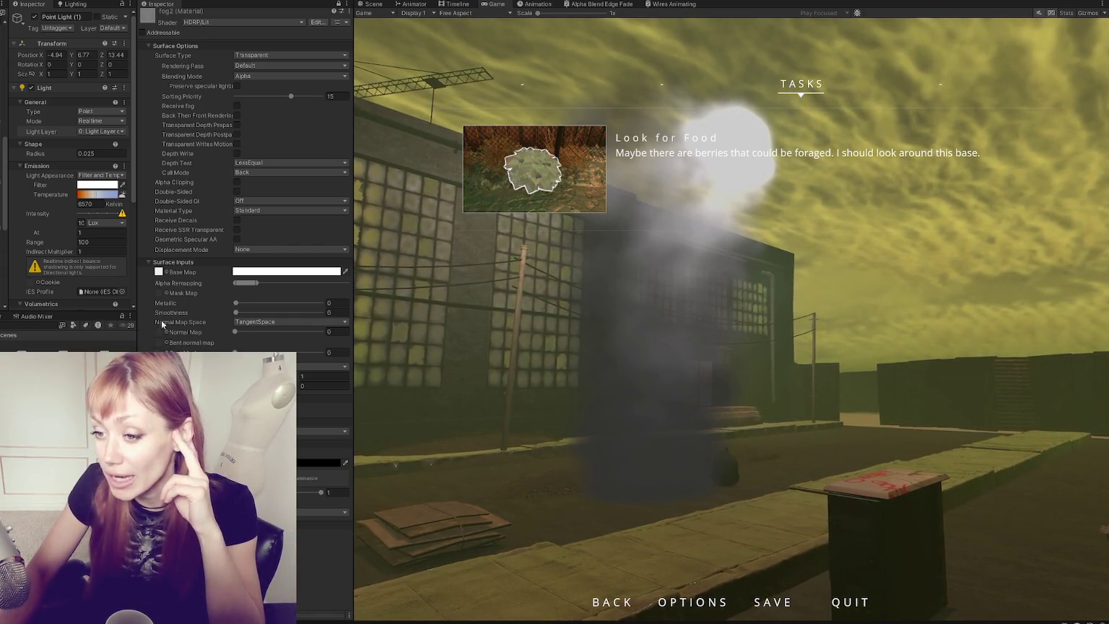
drag(135, 315, 123, 314)
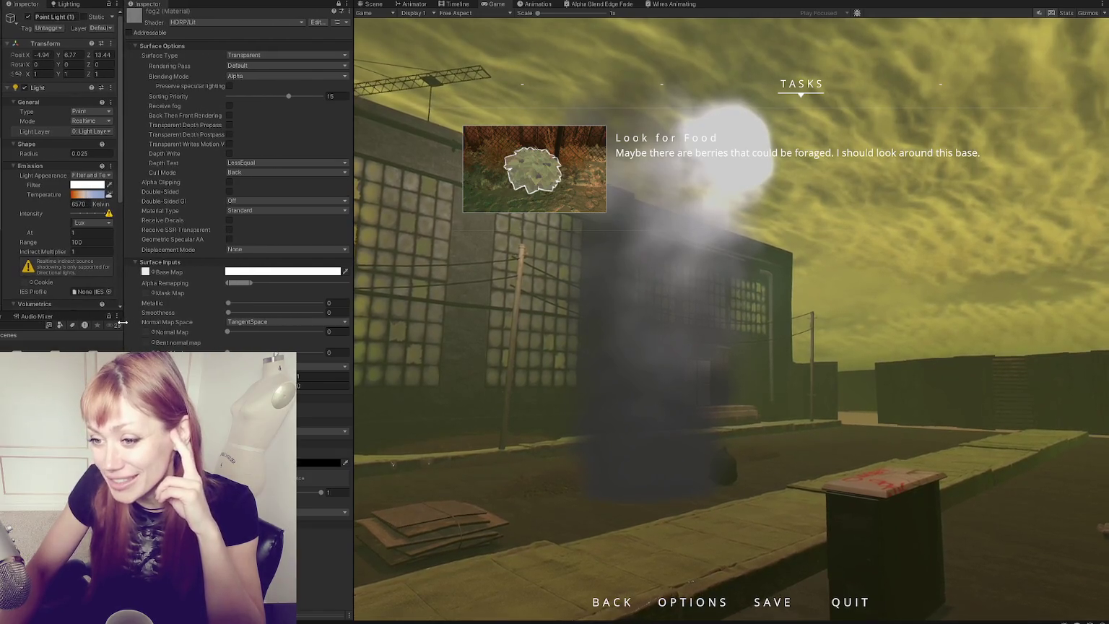
drag(344, 297, 291, 297)
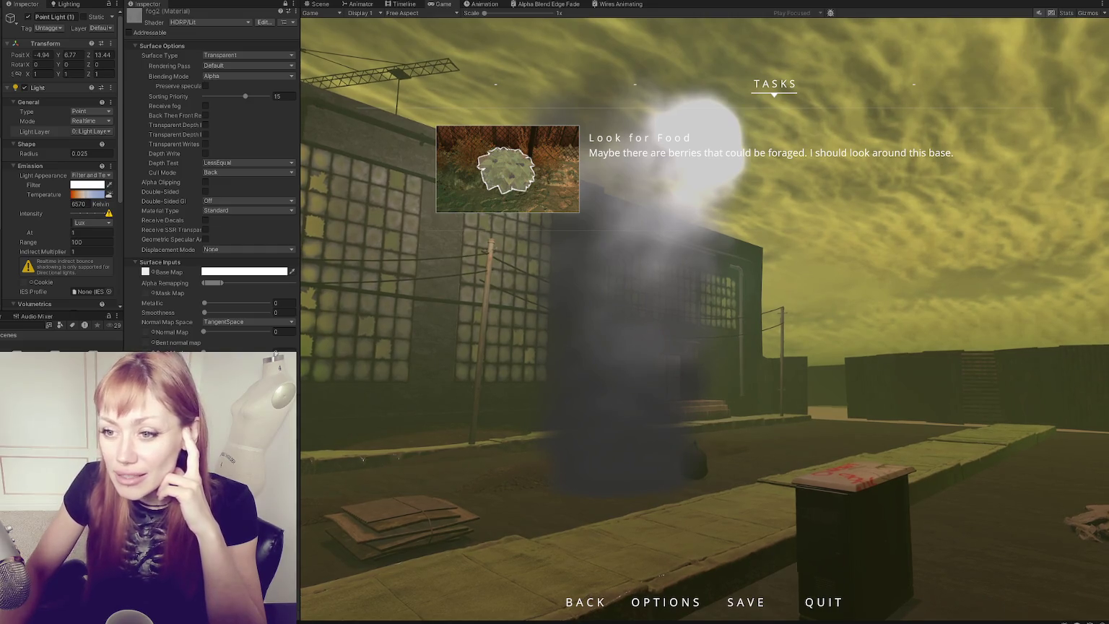
drag(124, 65, 130, 65)
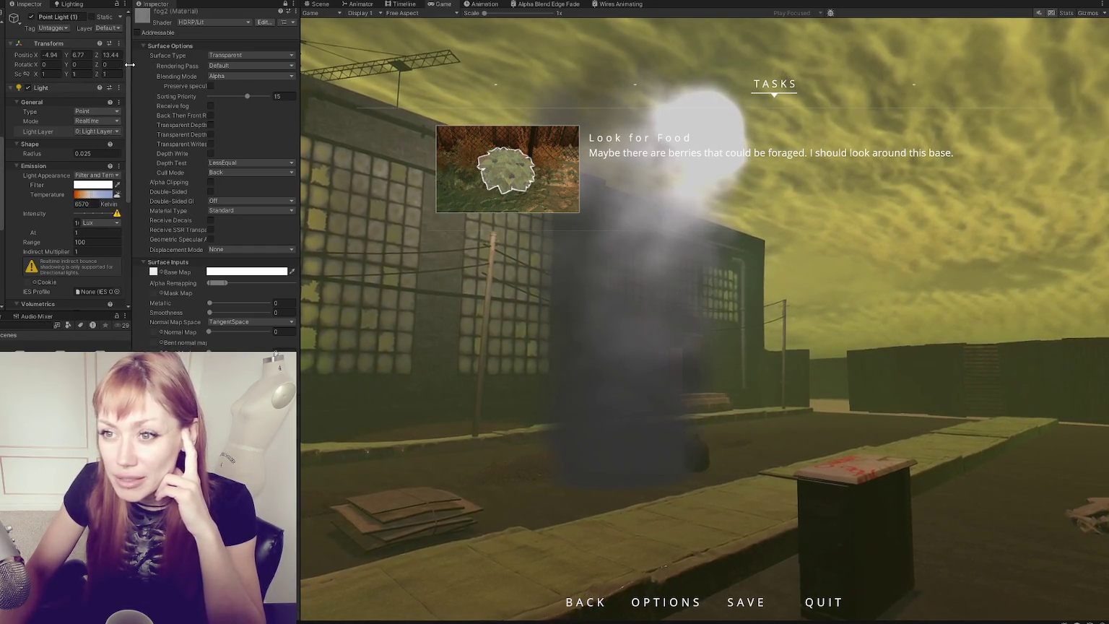
drag(1, 99, 12, 99)
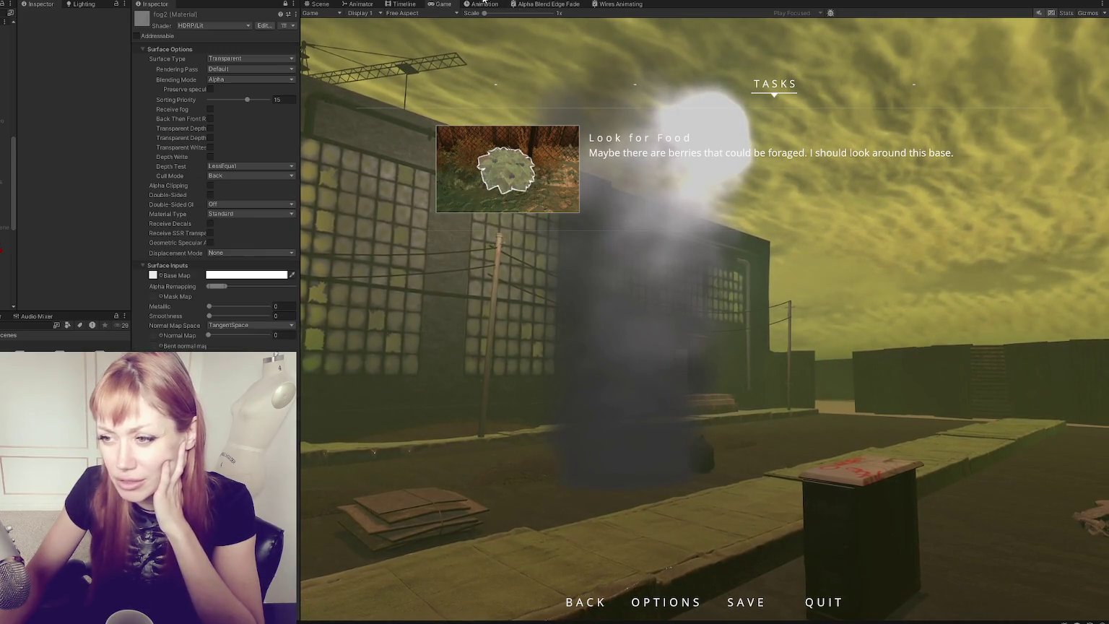
Step: Exit Play mode with Ctrl+P, leaving the Game view black
key(ctrl+p)
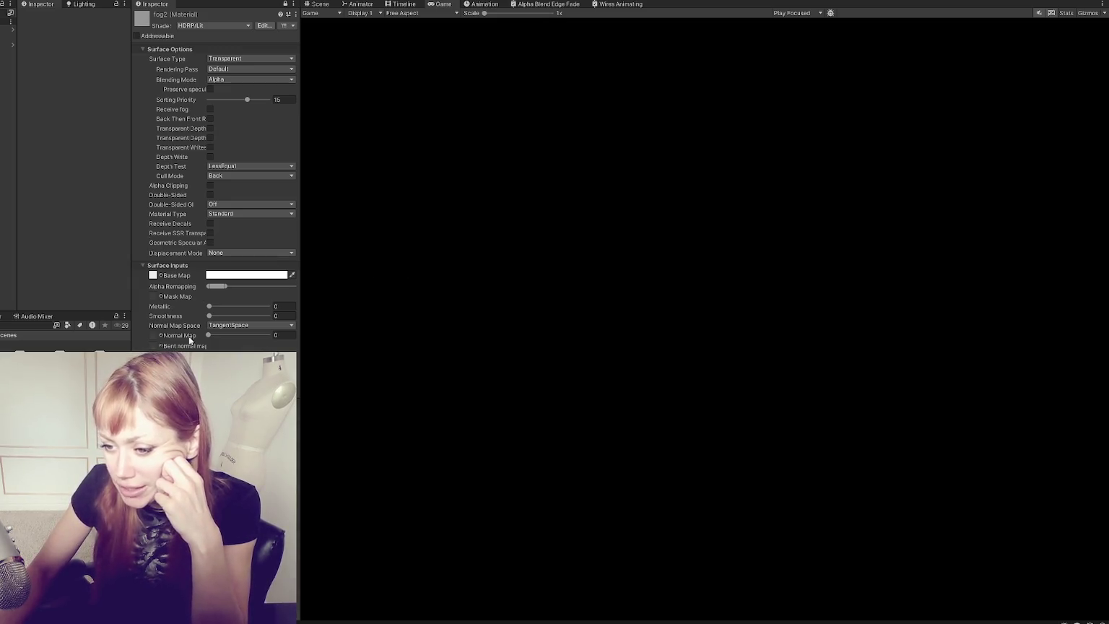
Step: Switch fog2's shader to Particles/Standard Unlit
click(202, 26)
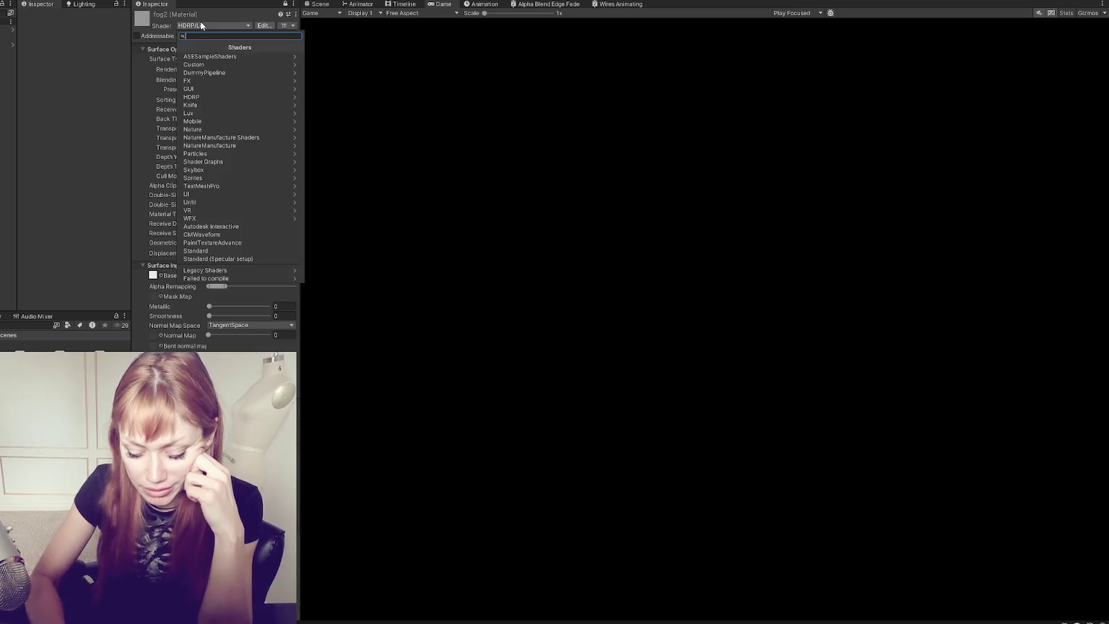
text(unlit)
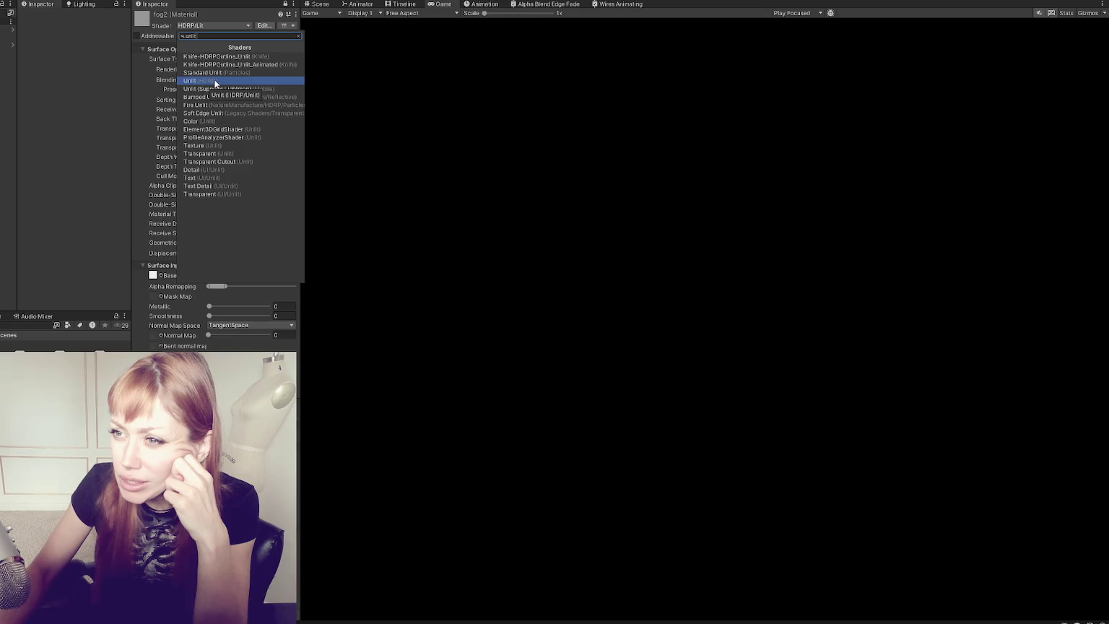
click(262, 73)
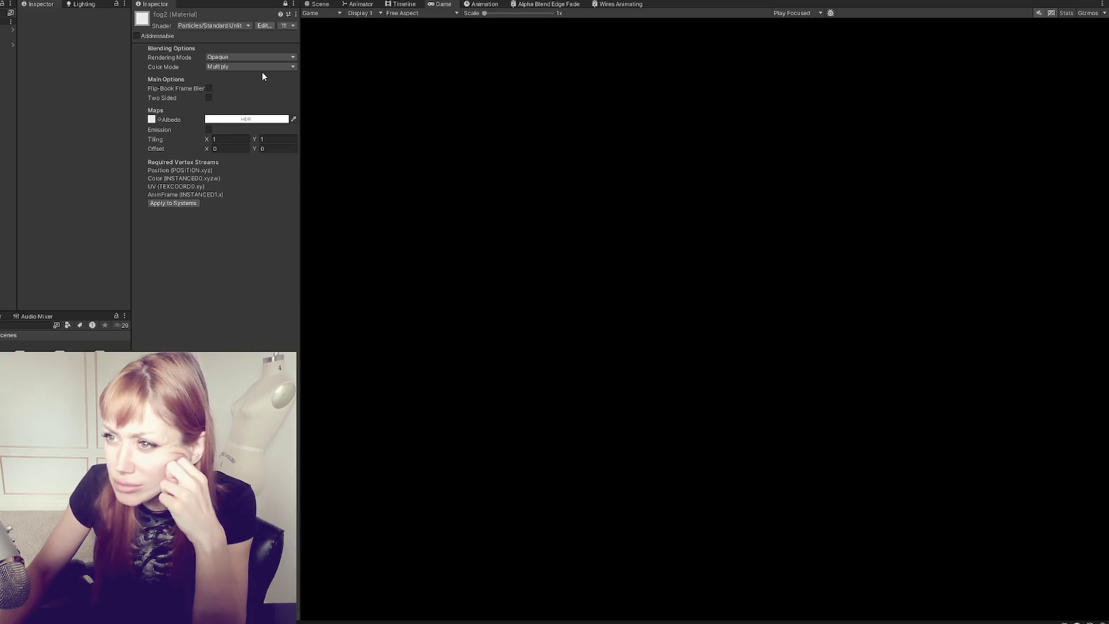
Step: Lower fog2's albedo colour alpha to 186 and test the fog look in Play mode
click(152, 120)
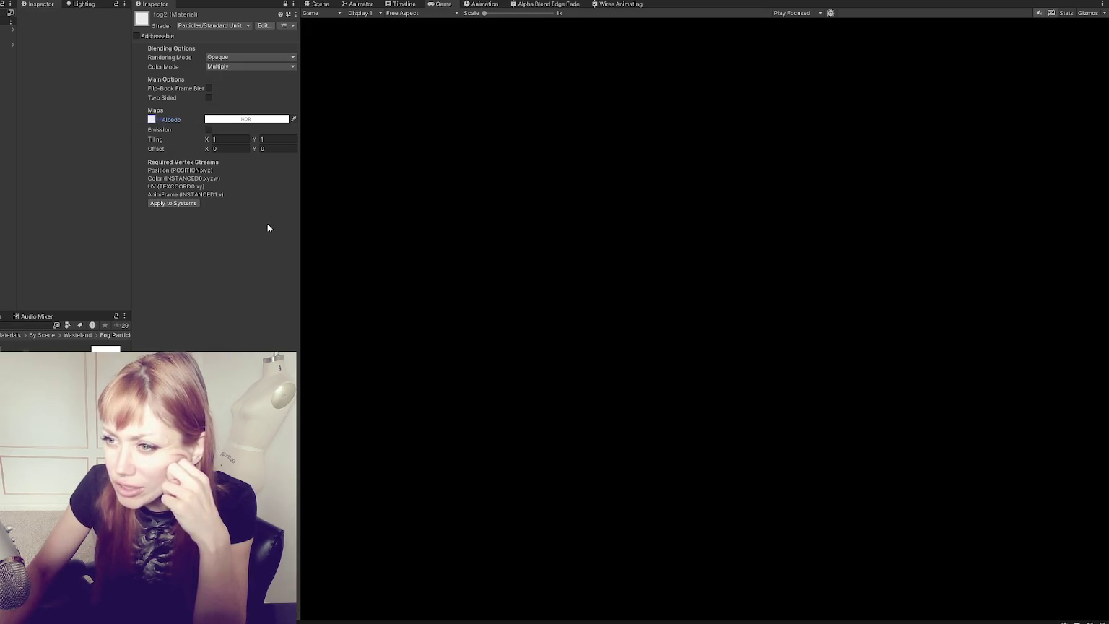
click(241, 120)
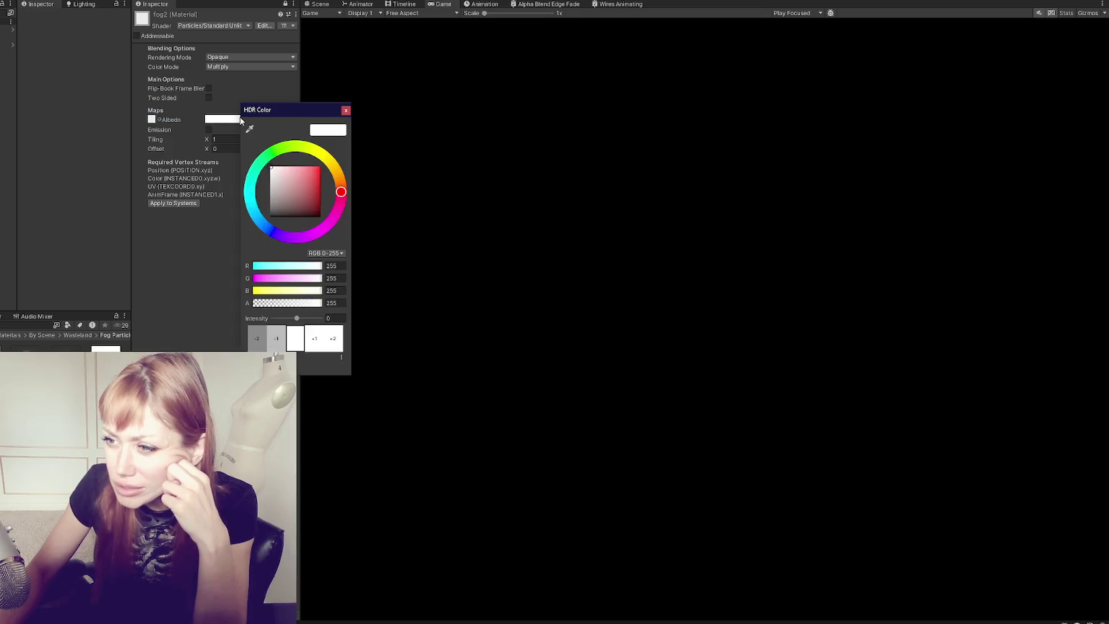
click(303, 303)
click(346, 110)
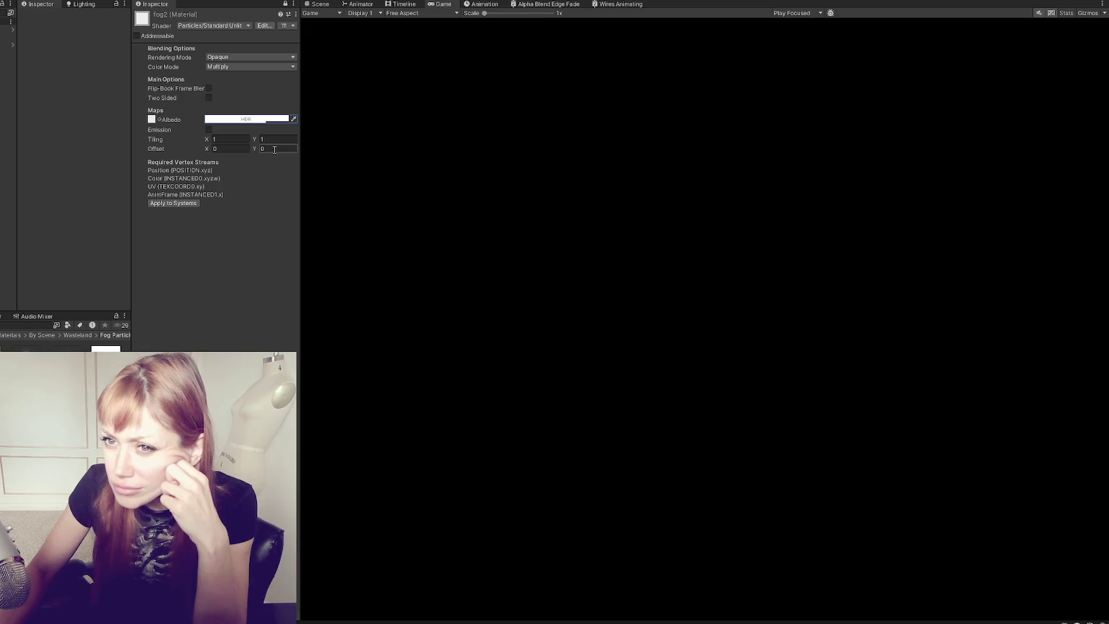
key(ctrl+p)
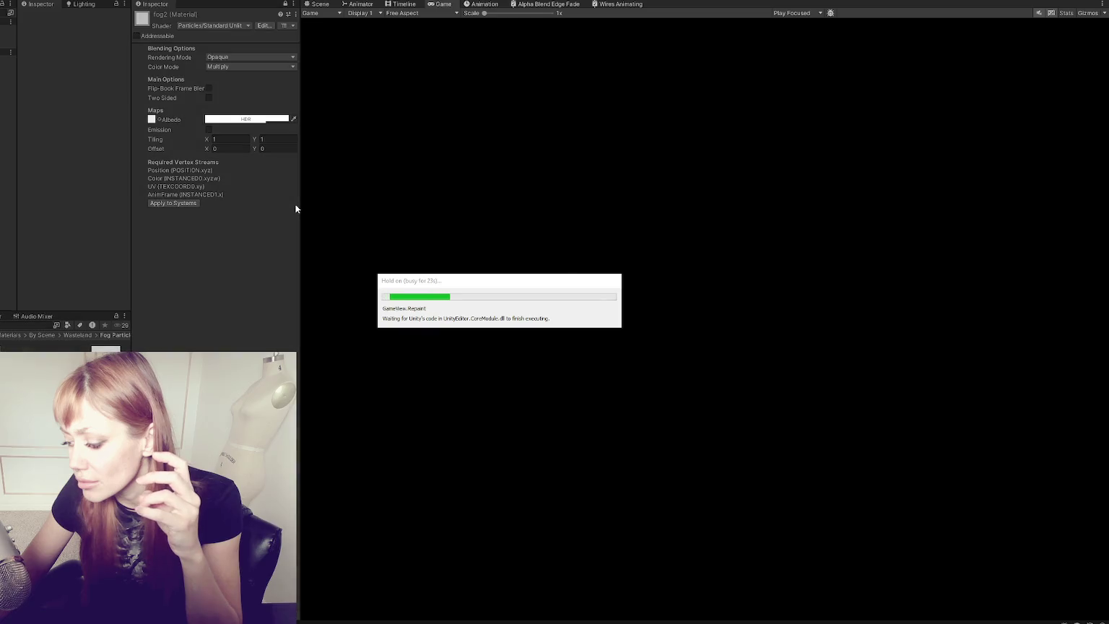
key(ctrl+p)
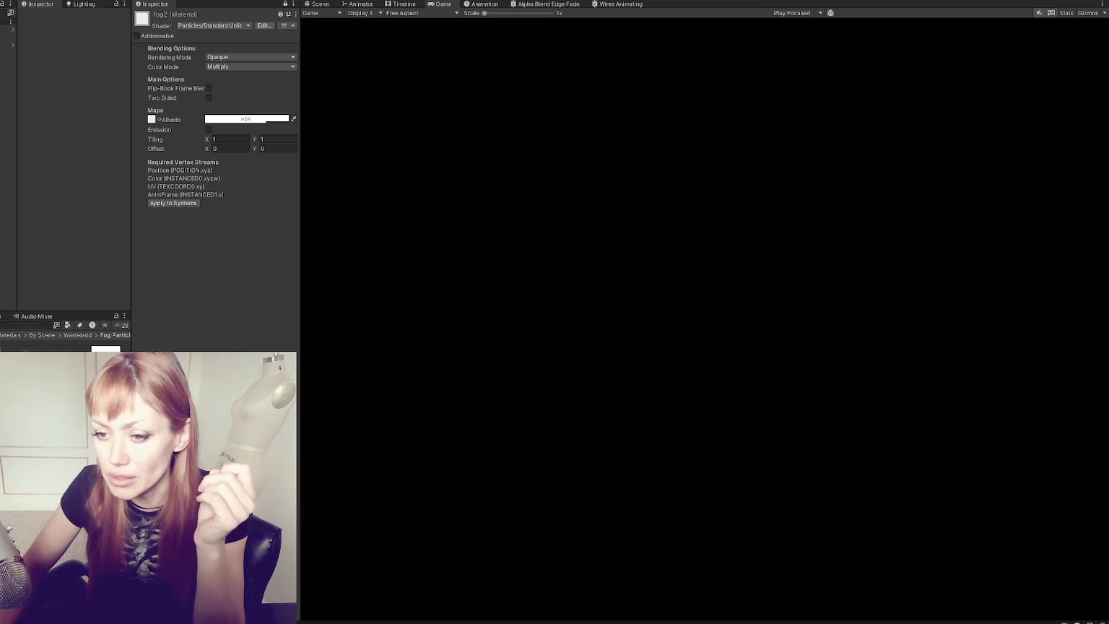
Step: Switch the fog material to HDRP/Unlit and enable colour-map alpha remapping with a lower upper limit
drag(131, 50, 270, 60)
click(185, 79)
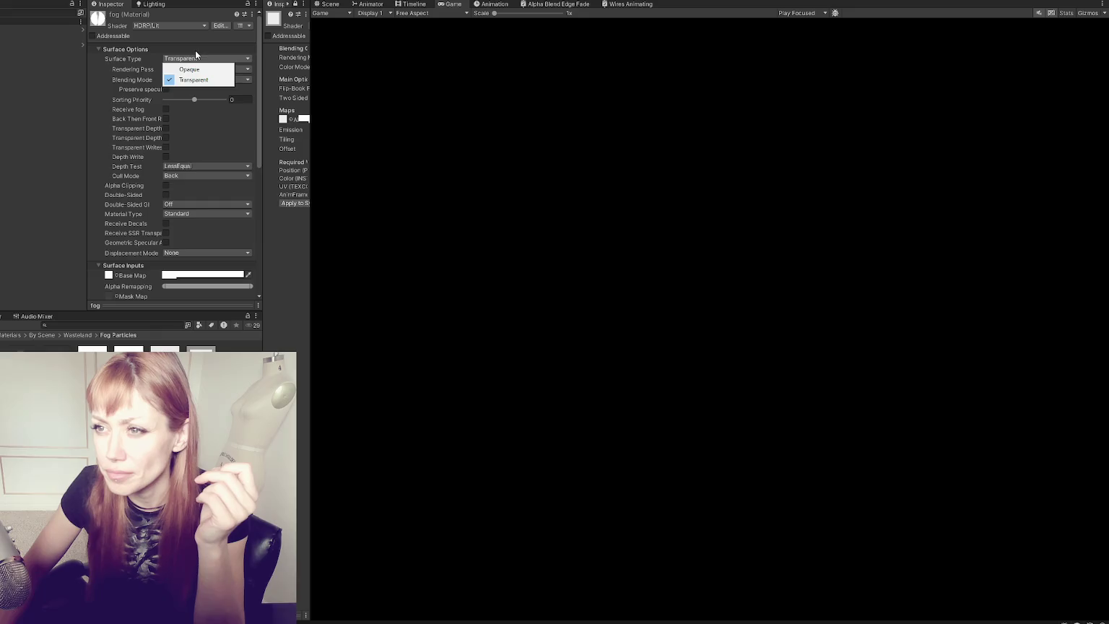
click(173, 24)
text(unlit)
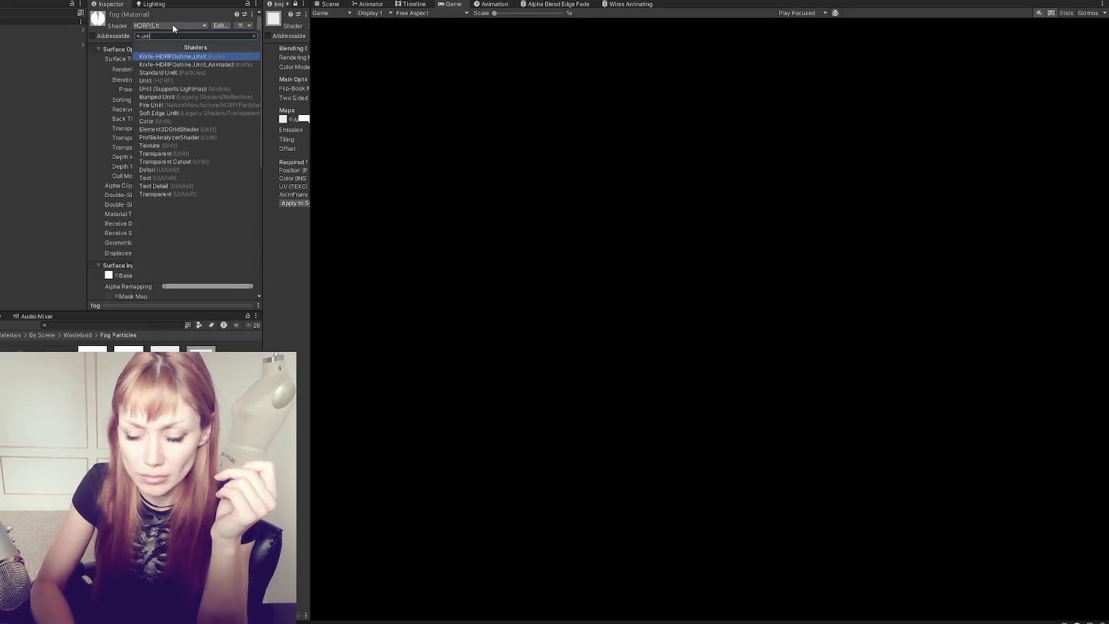
click(206, 75)
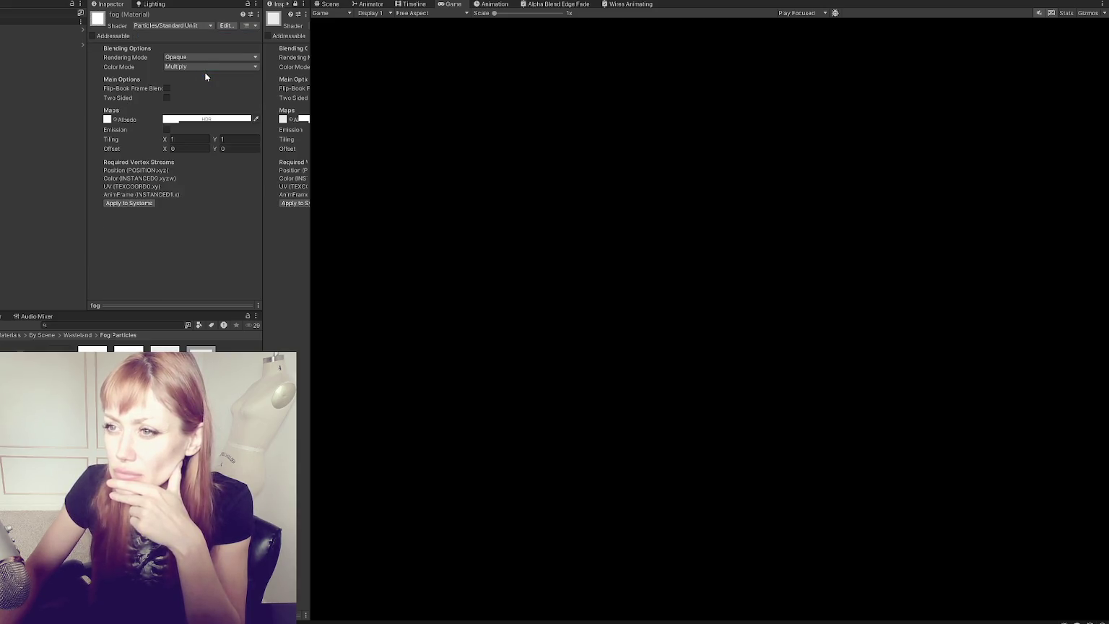
click(185, 28)
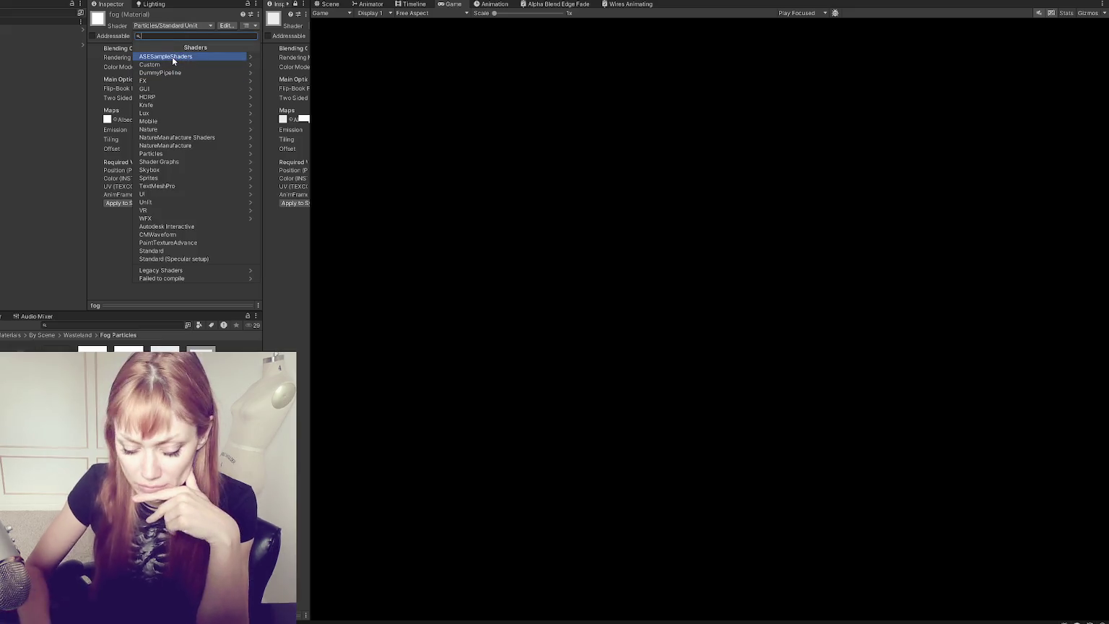
text(unlit)
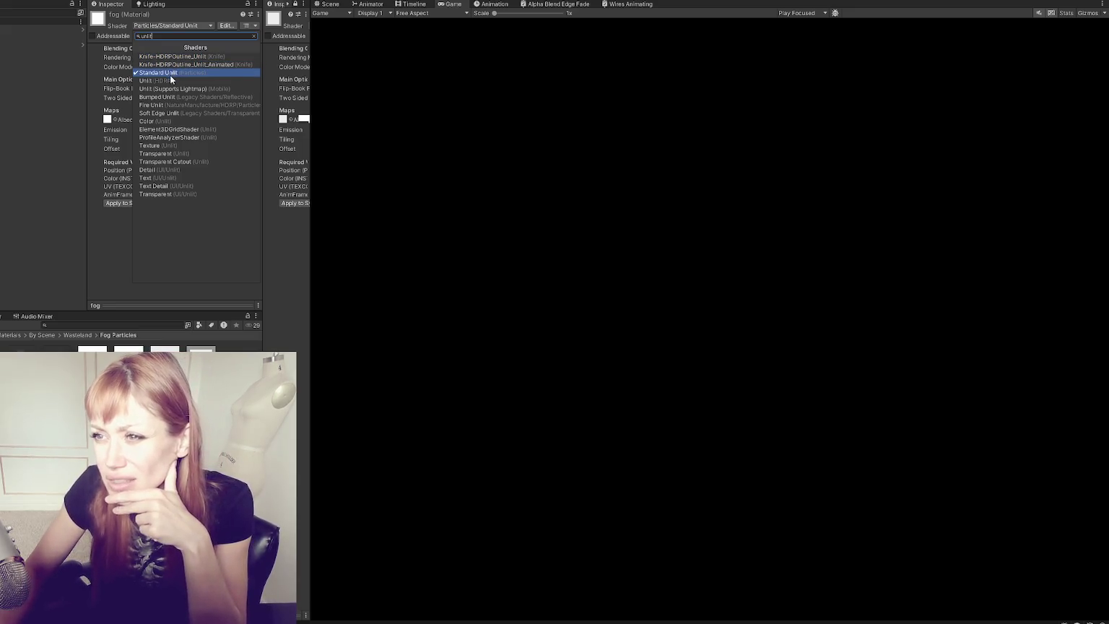
click(182, 79)
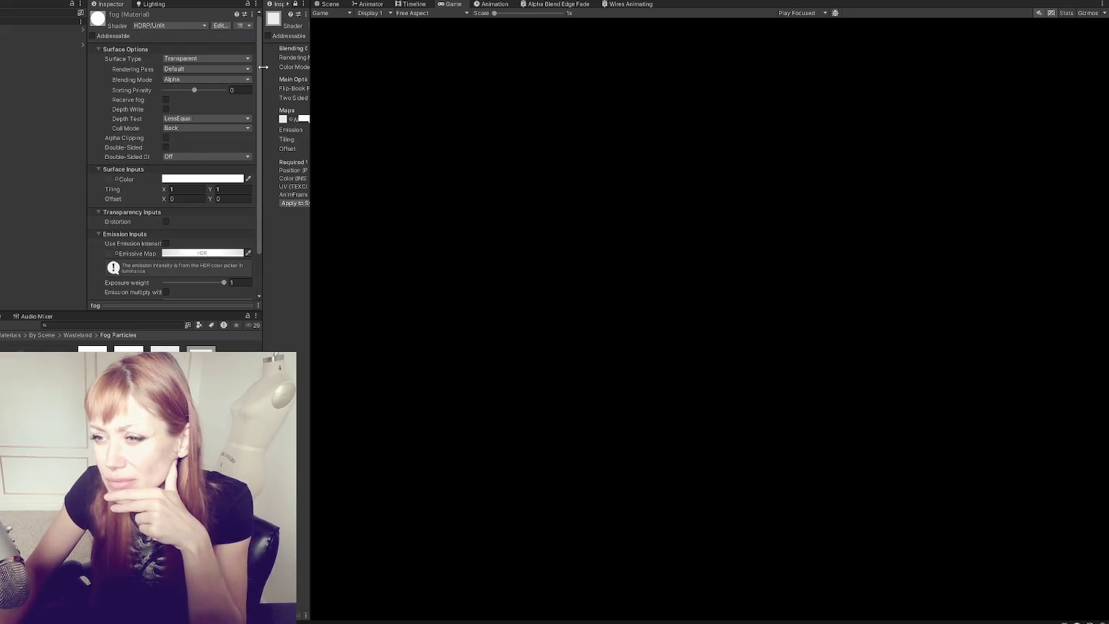
scroll(173, 123, down, 3)
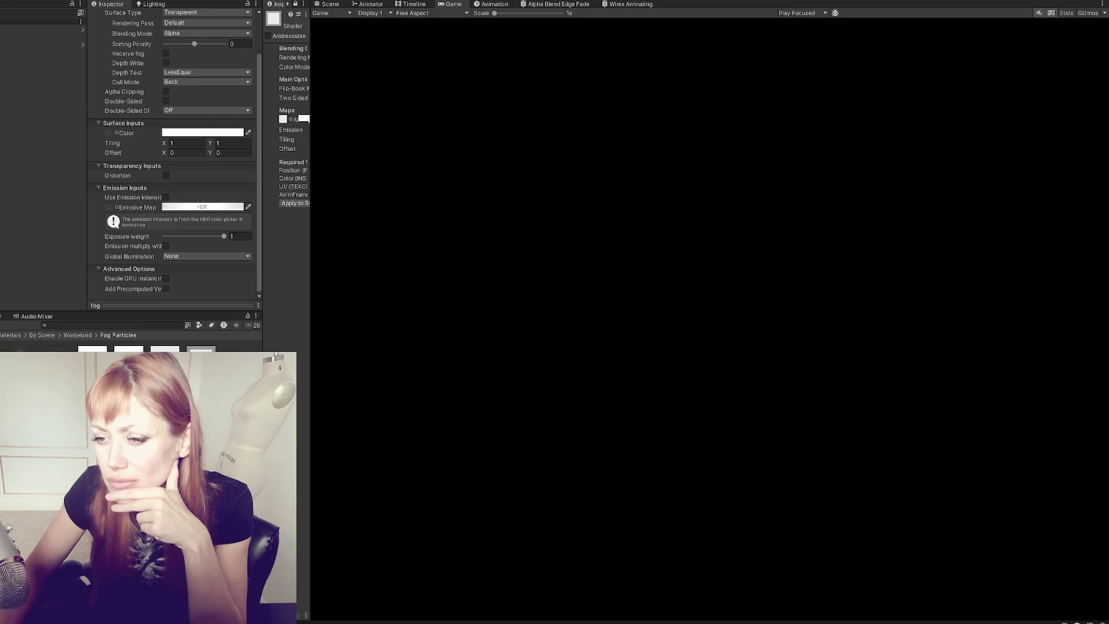
click(109, 133)
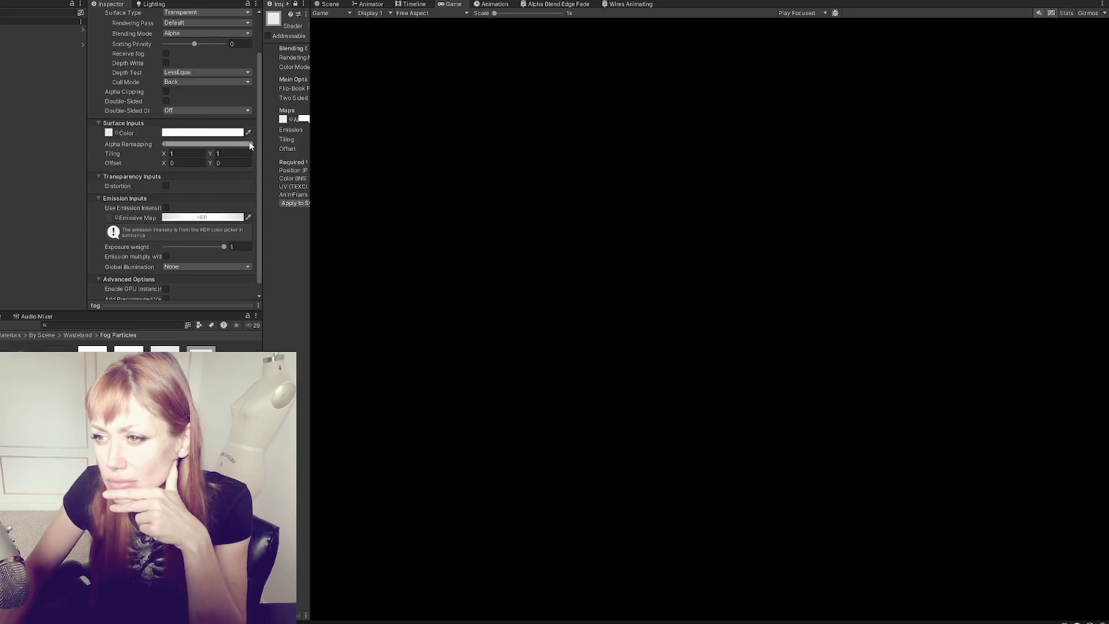
drag(249, 143, 200, 143)
Step: Set fog2 to HDRP/Unlit and assign the fog texture to its Color slot
drag(312, 107, 452, 109)
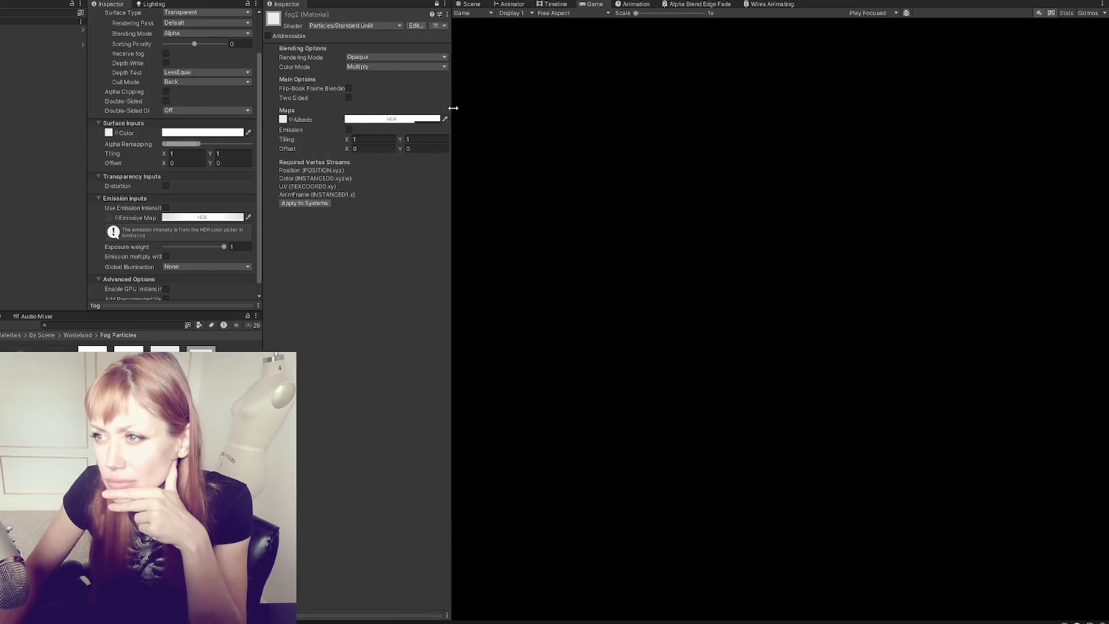
click(378, 26)
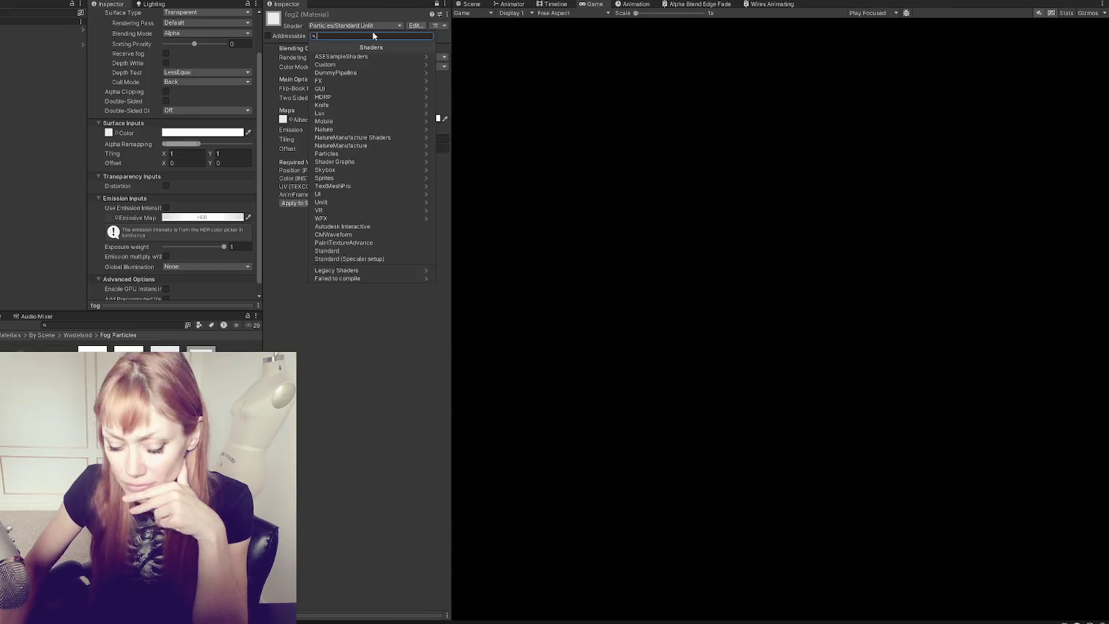
text(unlit)
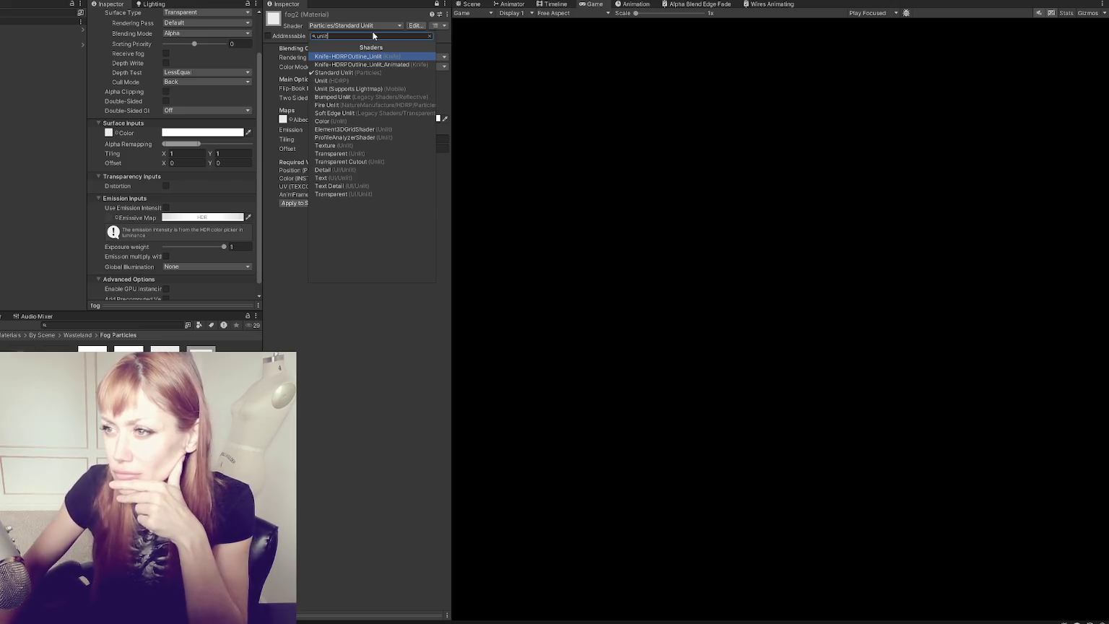
click(364, 80)
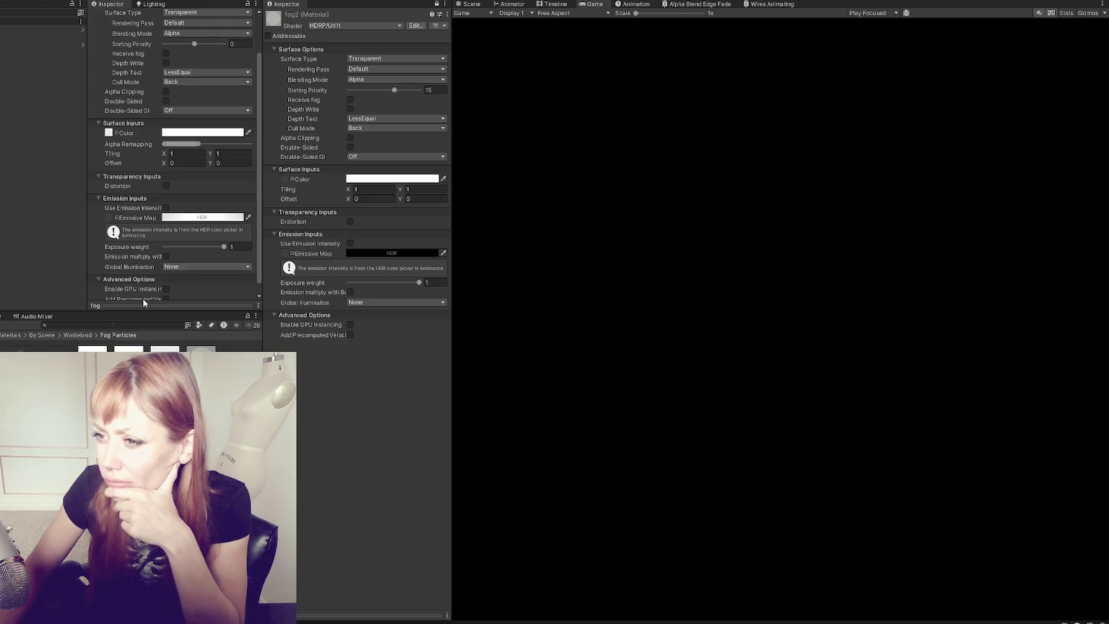
drag(189, 343, 285, 179)
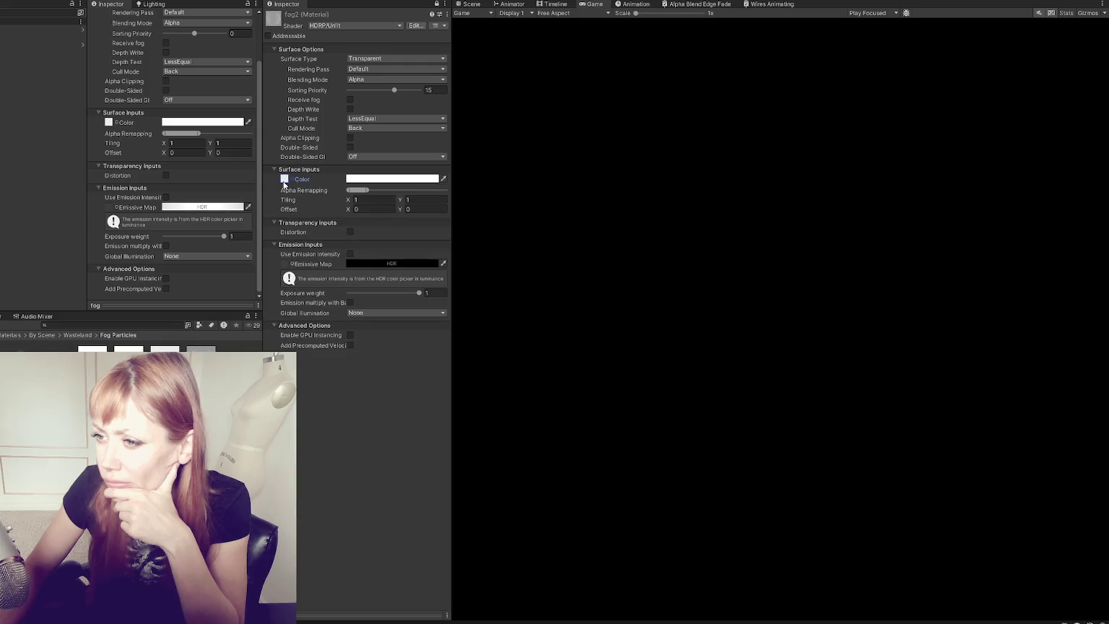
drag(452, 123, 179, 124)
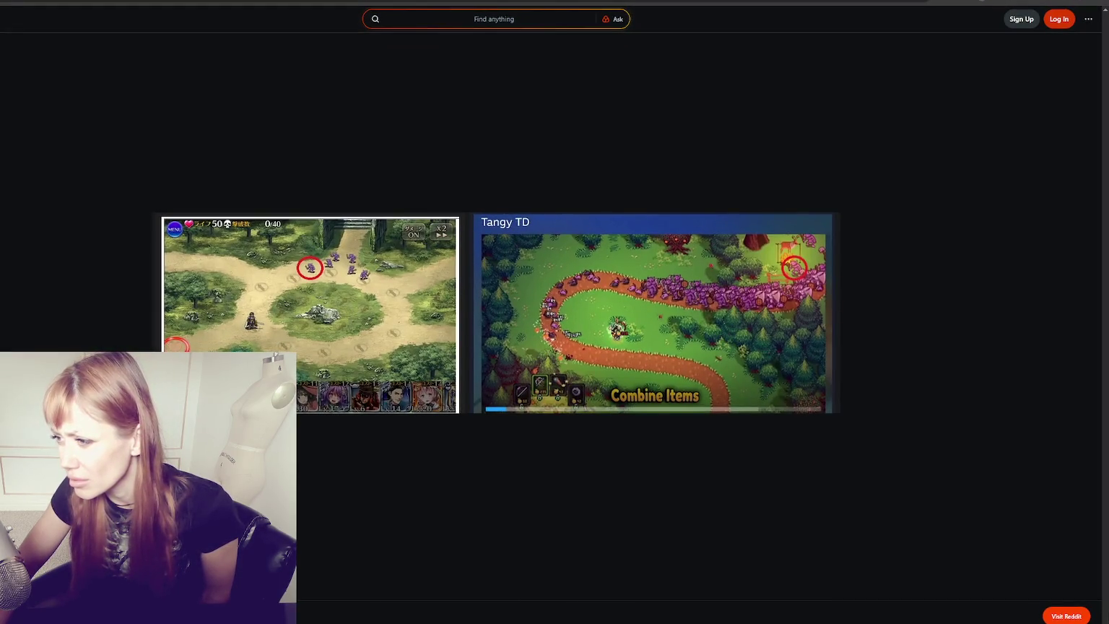
Step: Zoom the Reddit page to 175% to study the two tower-defence screenshots
key(ctrl+plus)
key(ctrl+plus)
key(ctrl+plus)
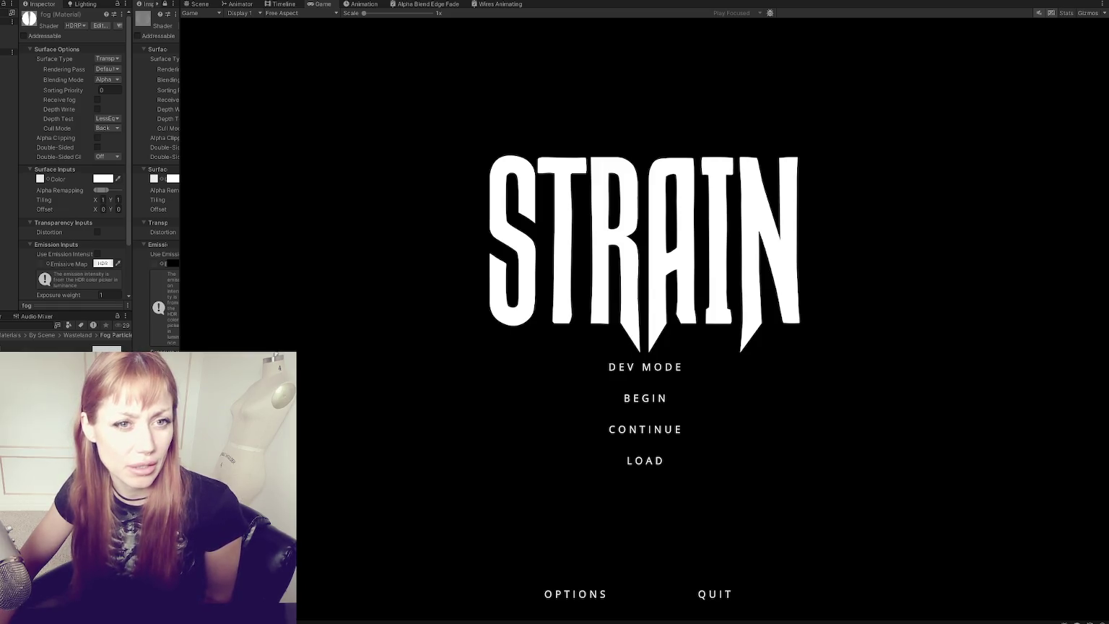
Step: Bring the Reddit thread back and select the long comment about redrawing the purple guy
key(alt+Tab)
mouse_move(382, 247)
mouse_down()
mouse_move(735, 249)
mouse_move(706, 265)
mouse_move(420, 269)
mouse_move(816, 265)
mouse_move(436, 284)
mouse_move(700, 291)
mouse_move(682, 310)
mouse_up()
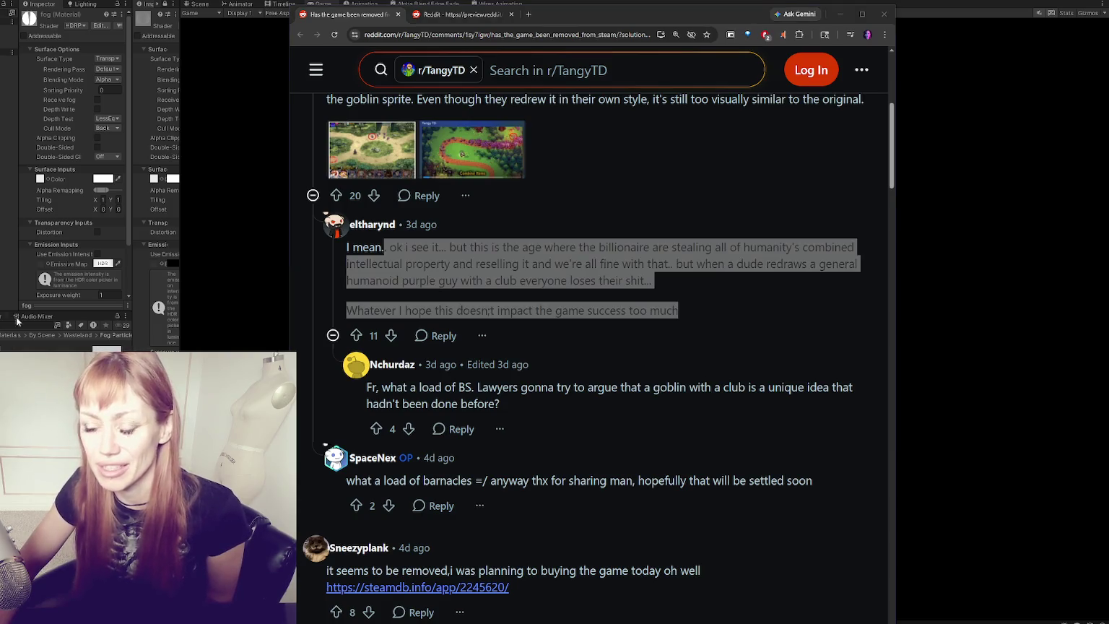
Step: Scroll through the rest of the r/TangyTD thread's comments, then close the browser
scroll(476, 209, down, 1)
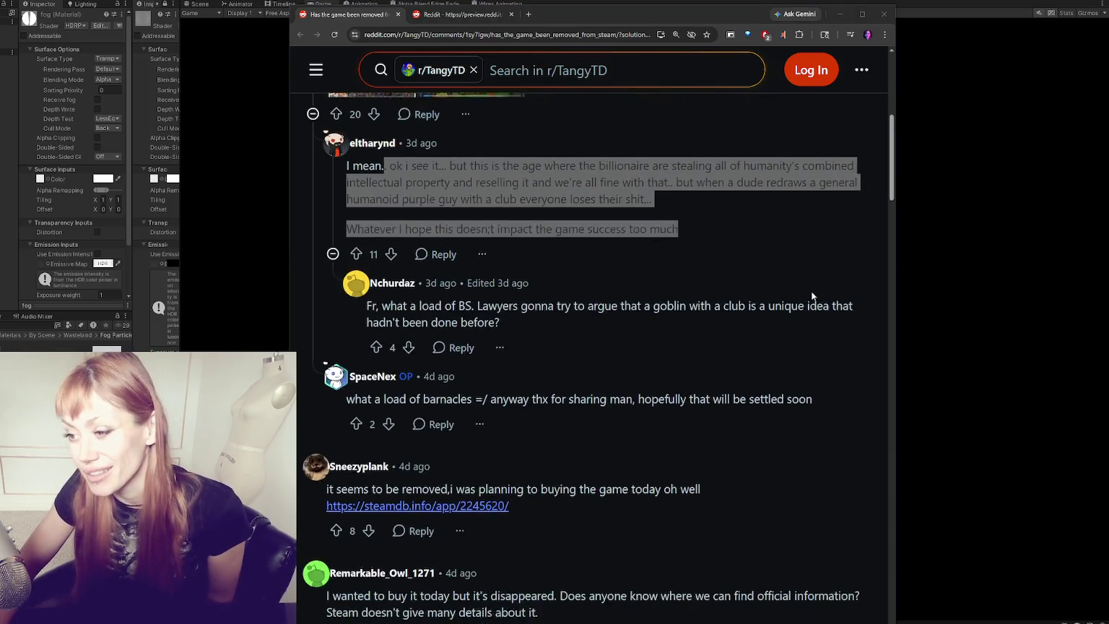
scroll(560, 235, up, 2)
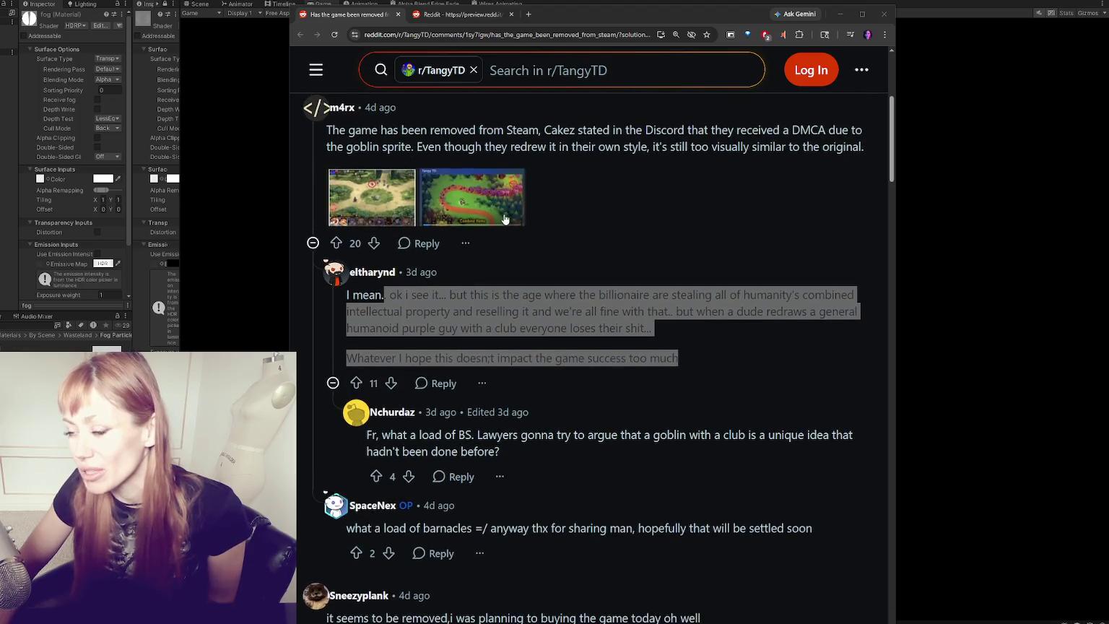
scroll(592, 230, down, 3)
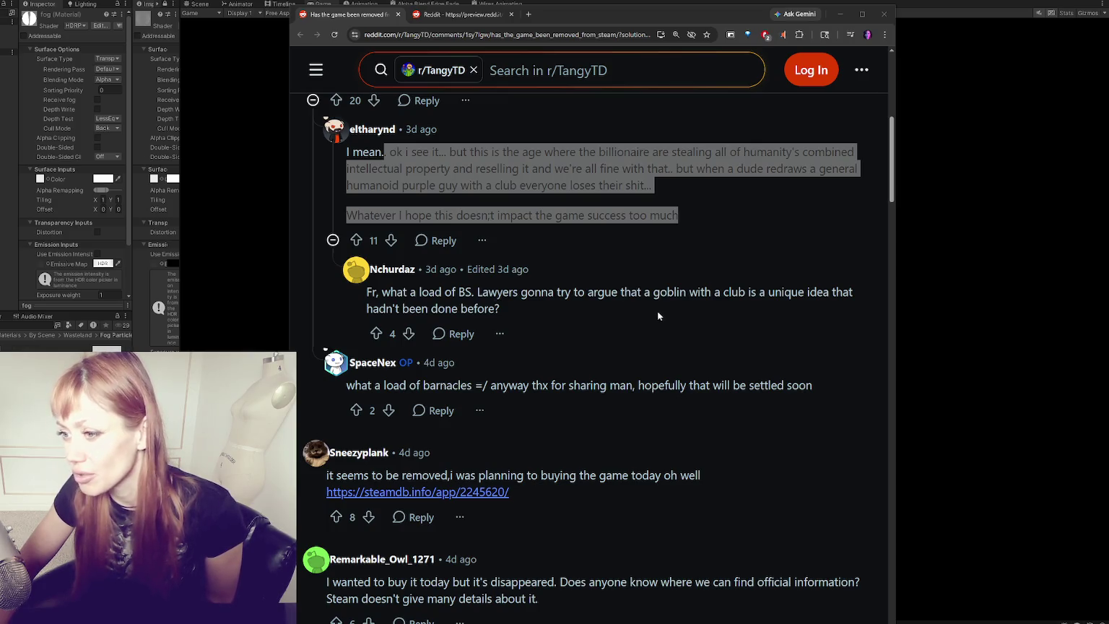
scroll(550, 272, down, 1)
scroll(547, 265, down, 1)
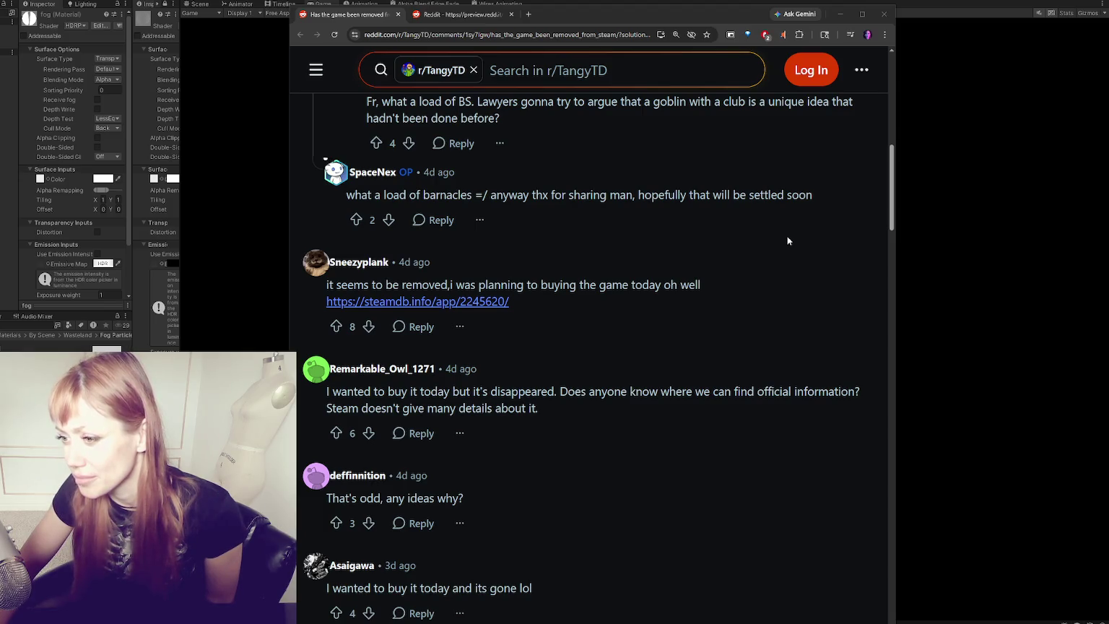
scroll(788, 240, down, 1)
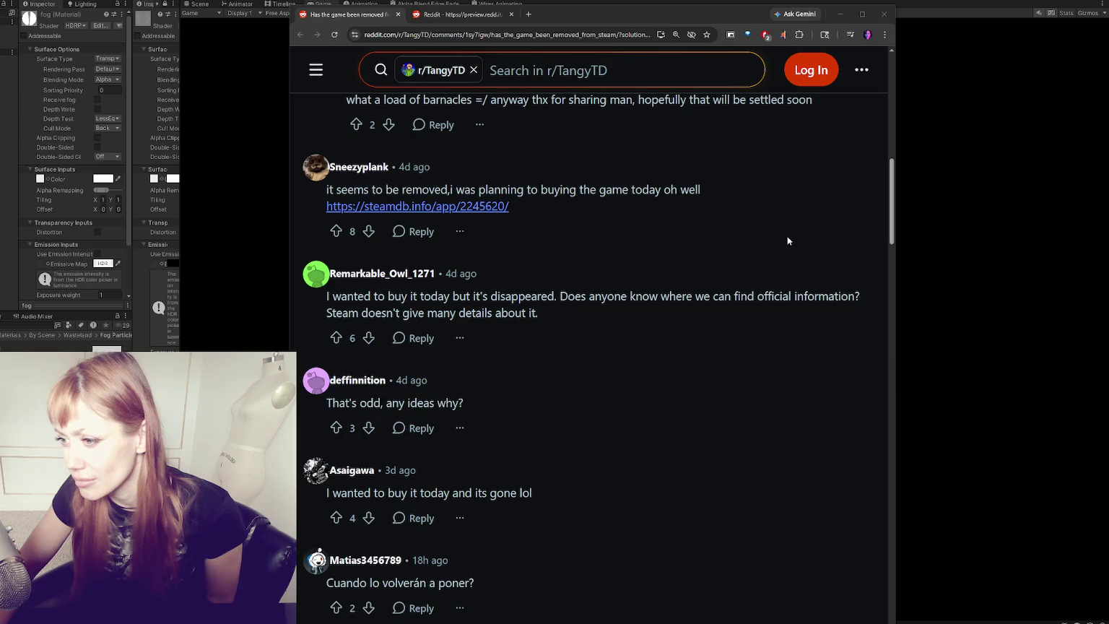
scroll(789, 232, down, 2)
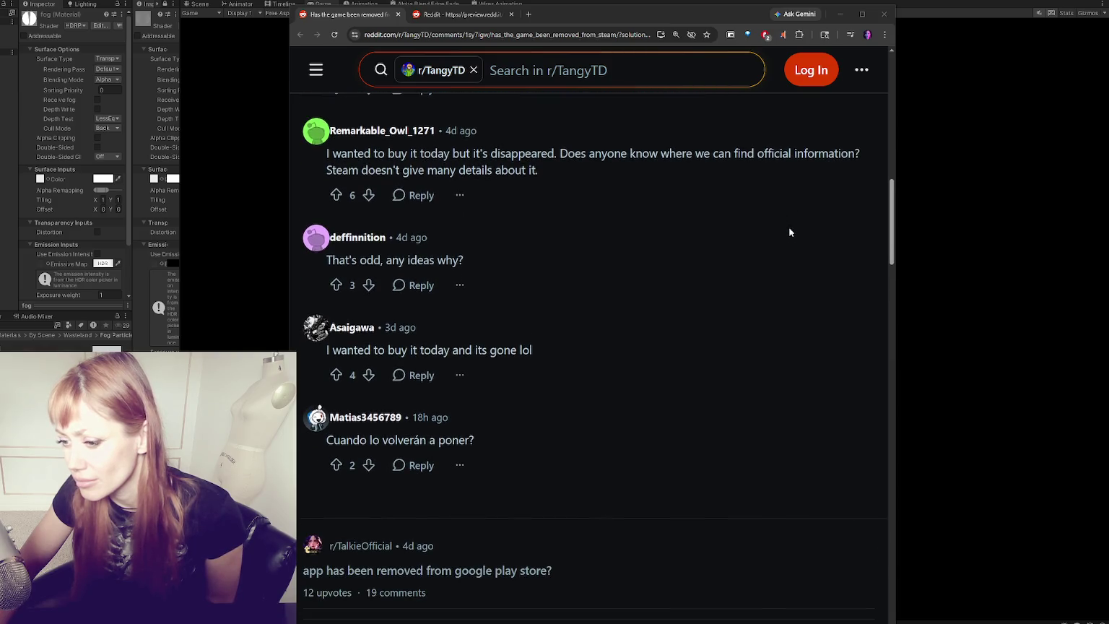
scroll(819, 192, down, 2)
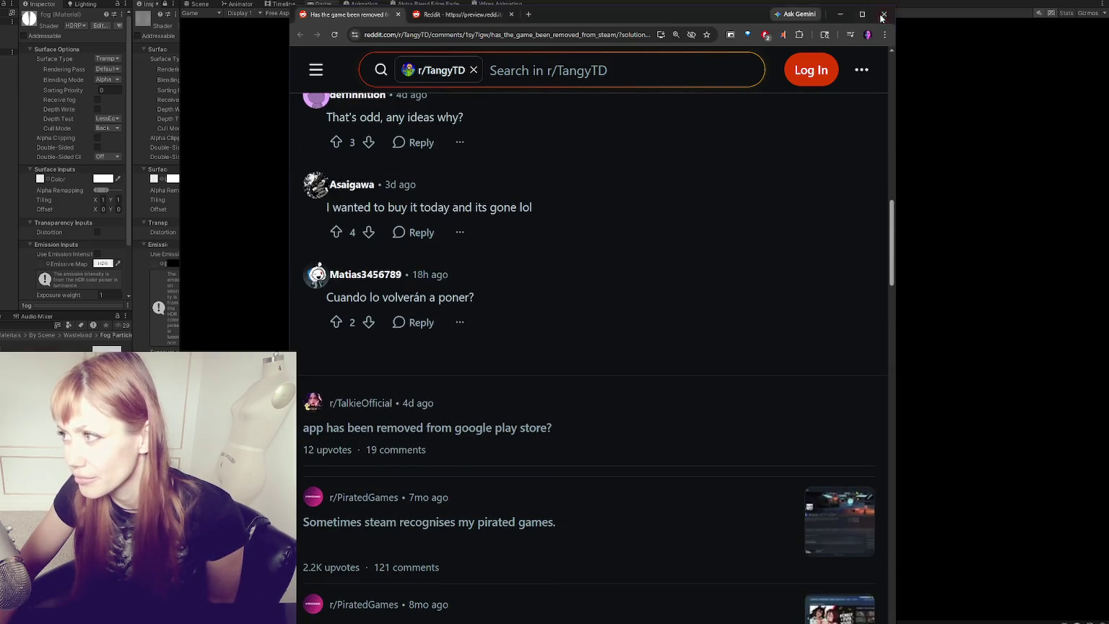
click(882, 15)
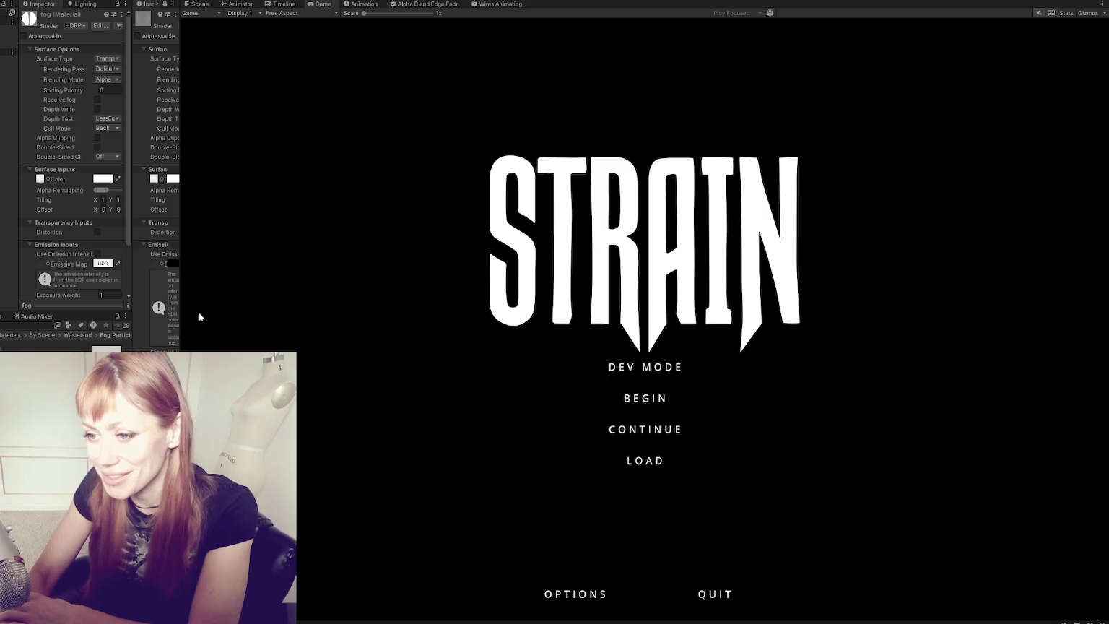
Step: Widen the fog2 material panel and launch the game through DEV MODE
mouse_move(114, 334)
mouse_down()
mouse_move(76, 334)
mouse_move(99, 334)
mouse_up()
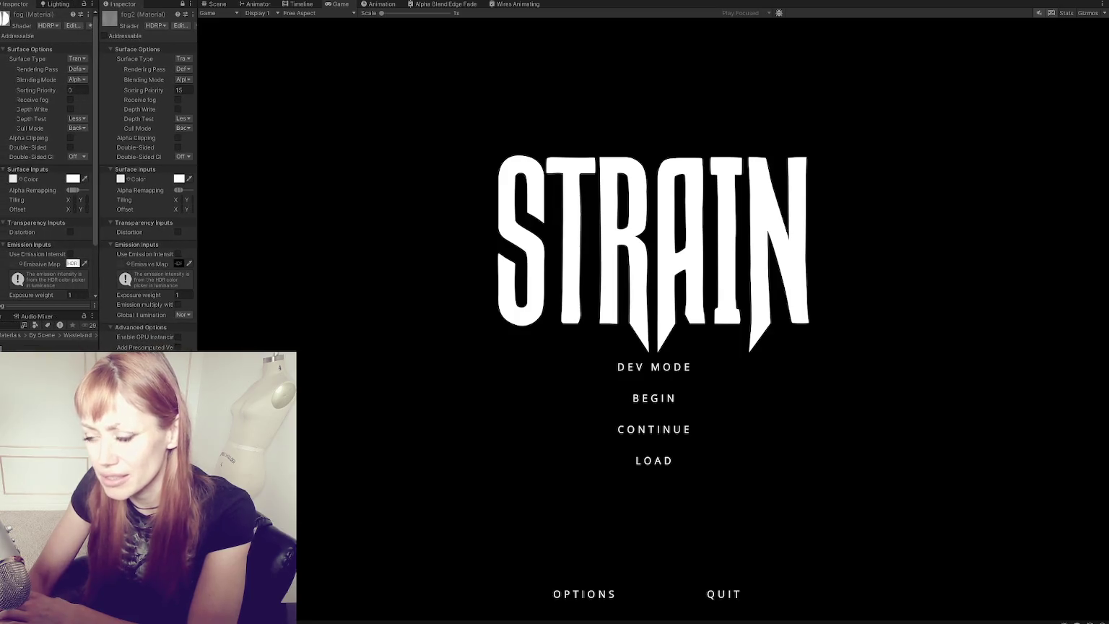
click(685, 369)
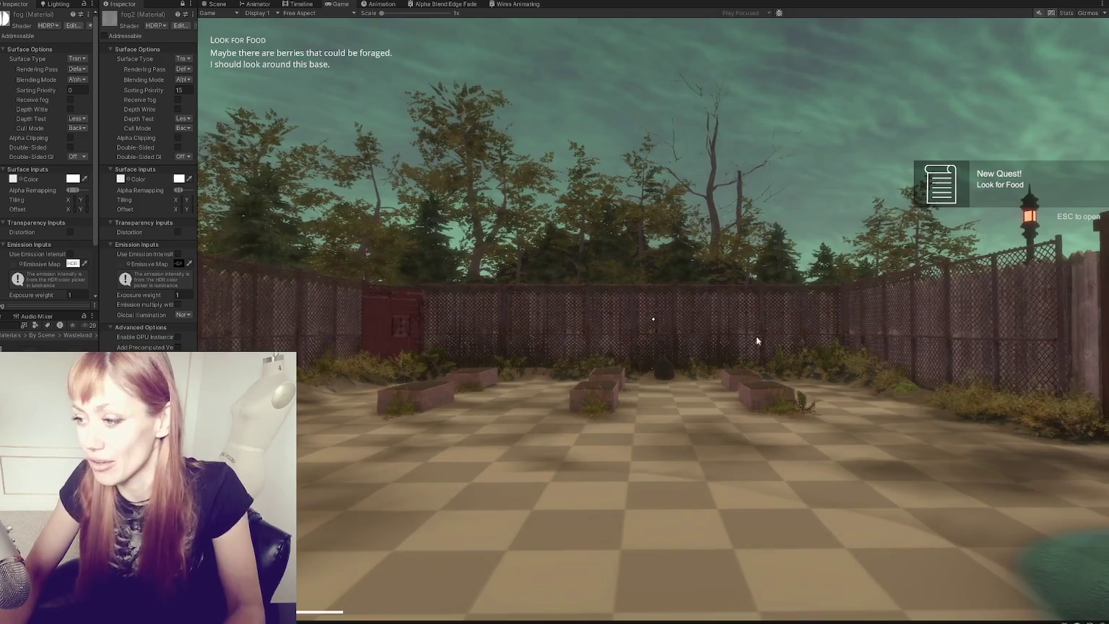
Step: Walk the player past the planters, through the red door and between containers to the warehouse front
key(w)
key(w)
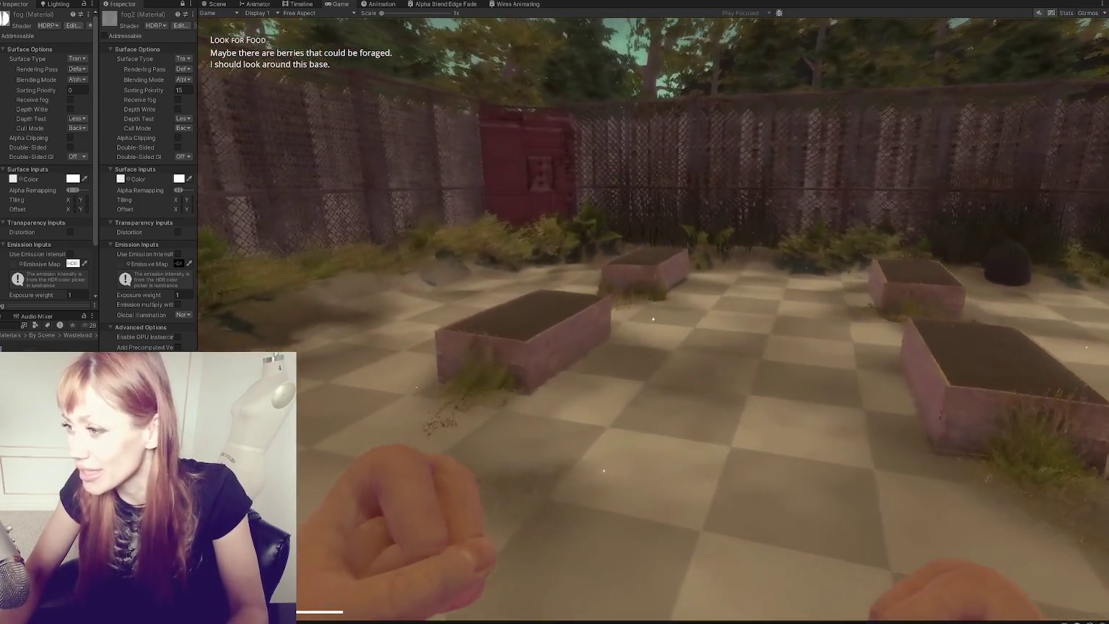
key(w)
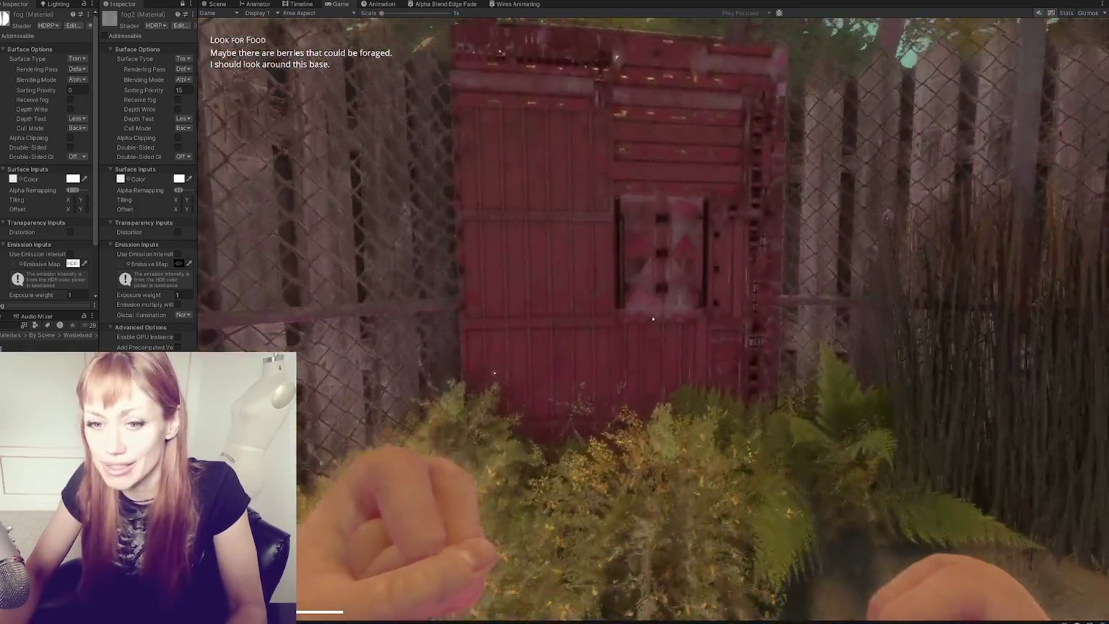
key(e)
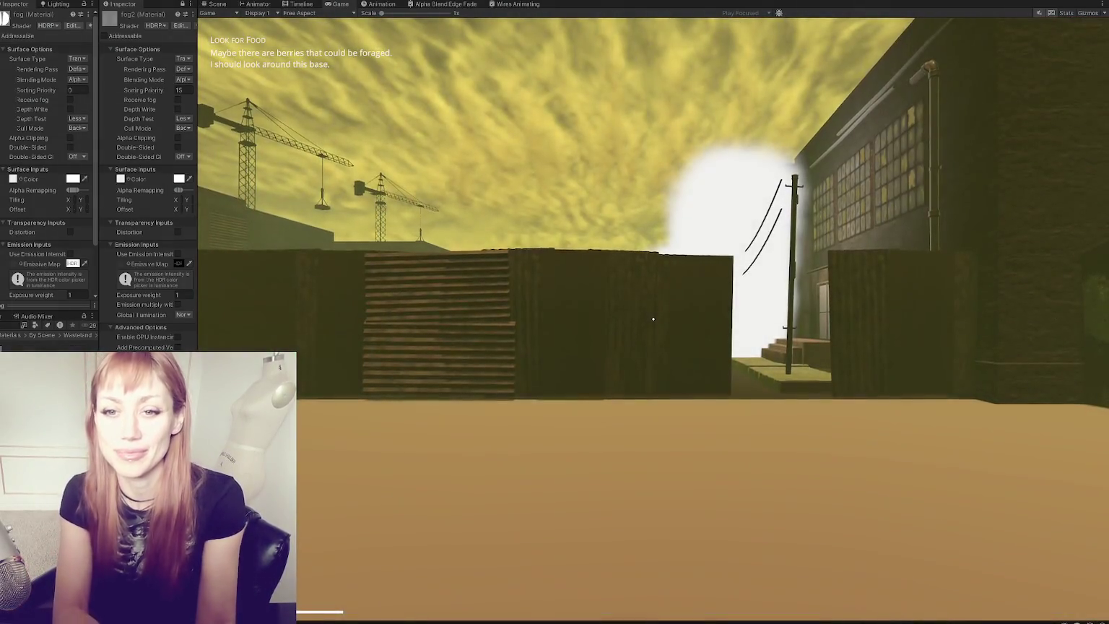
key(w)
key(w)
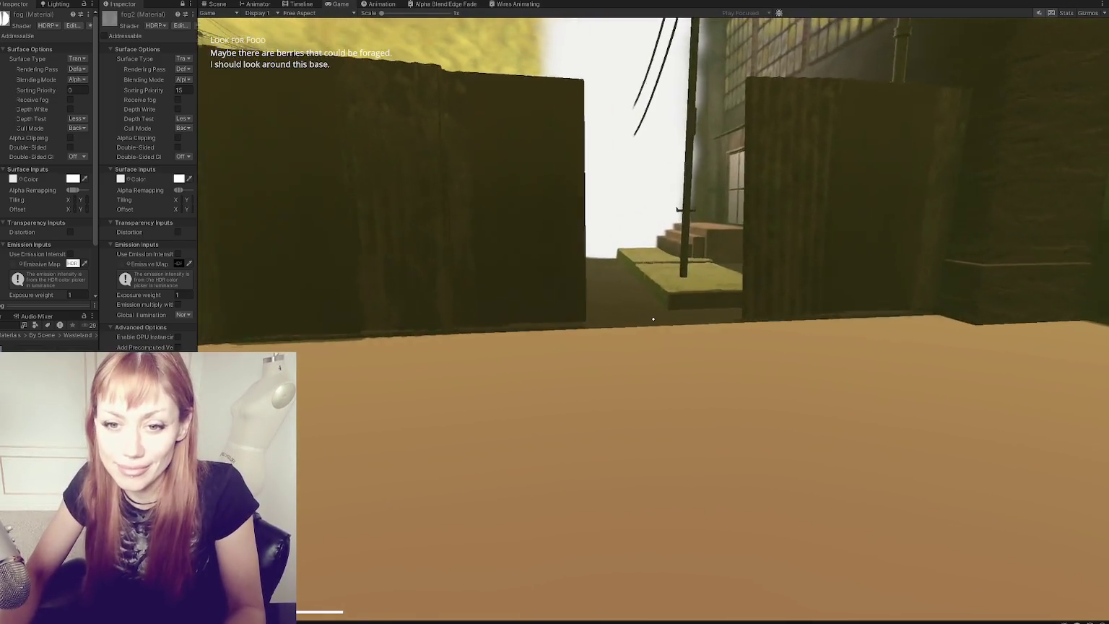
key(w)
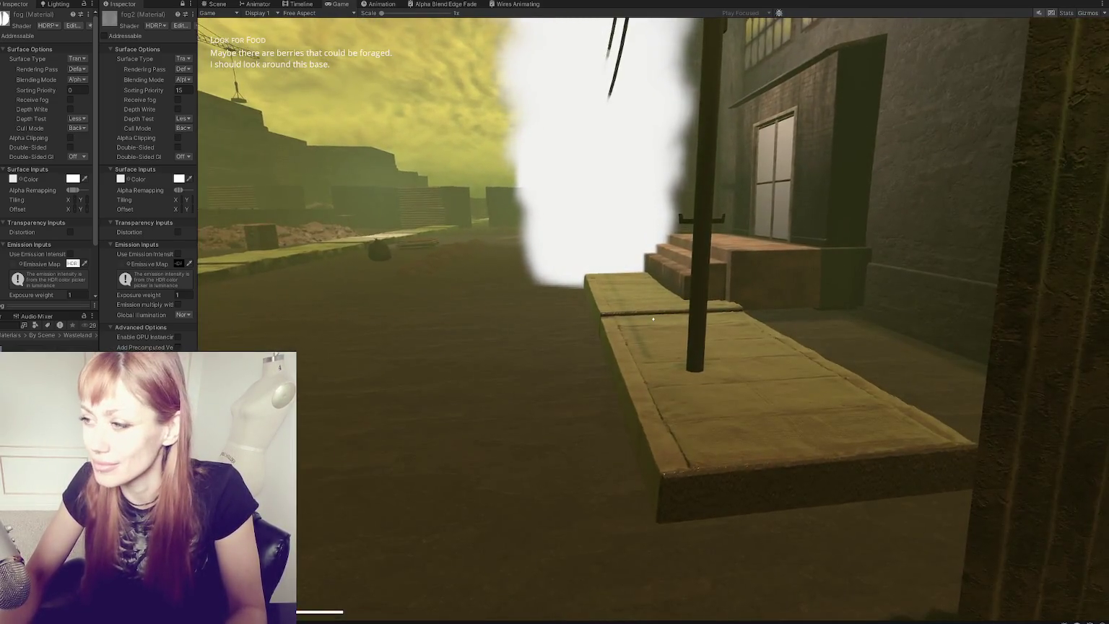
key(s)
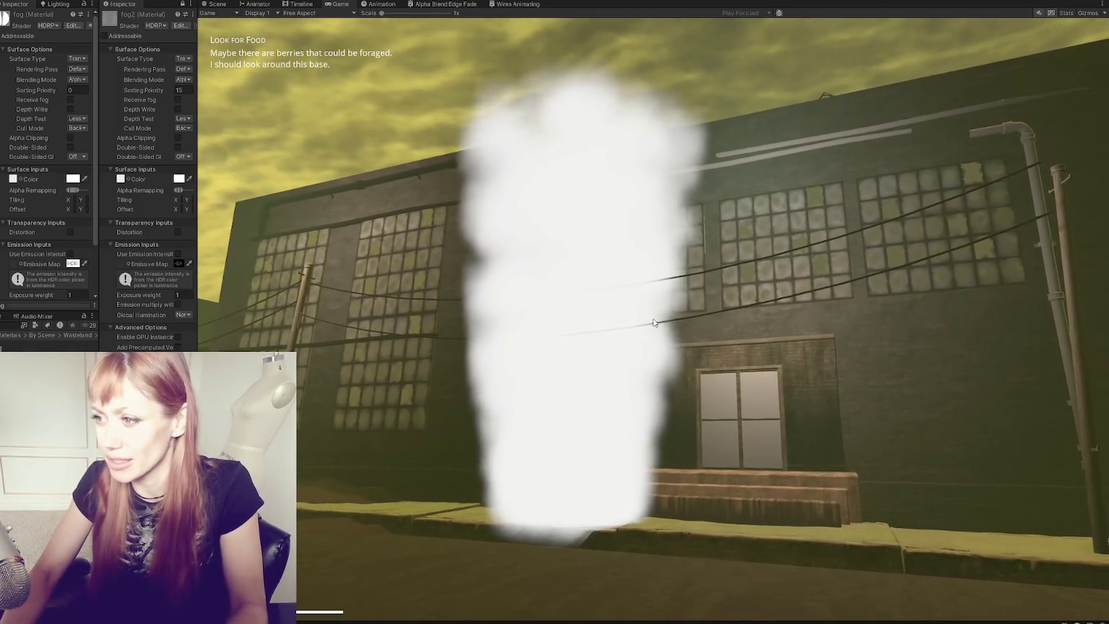
scroll(51, 181, down, 3)
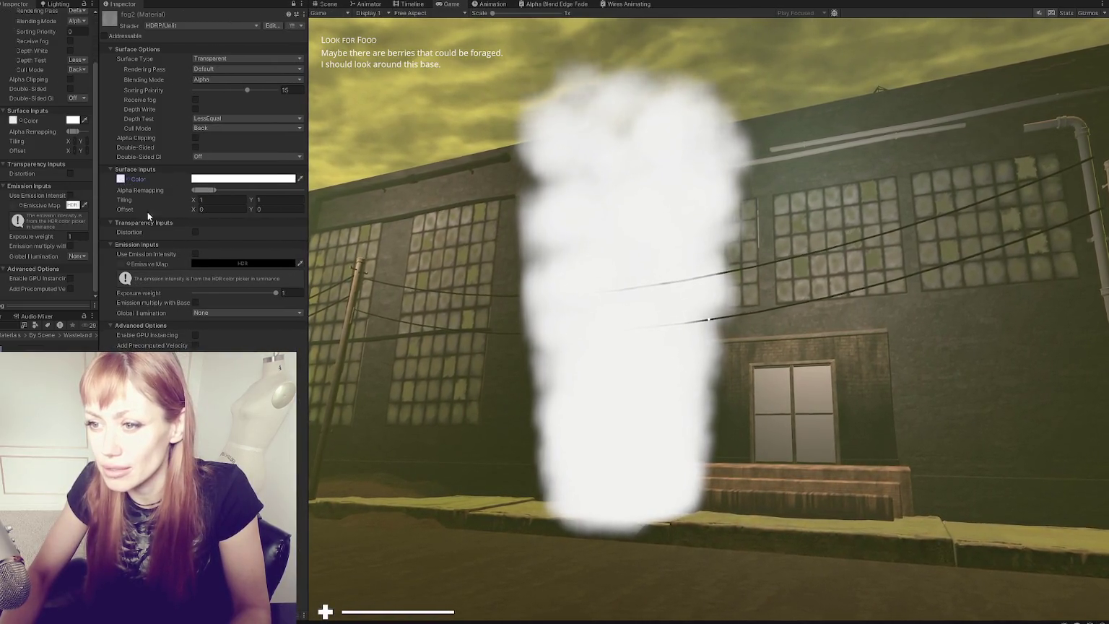
Step: Close the extra fog2 material Inspector tab
click(219, 179)
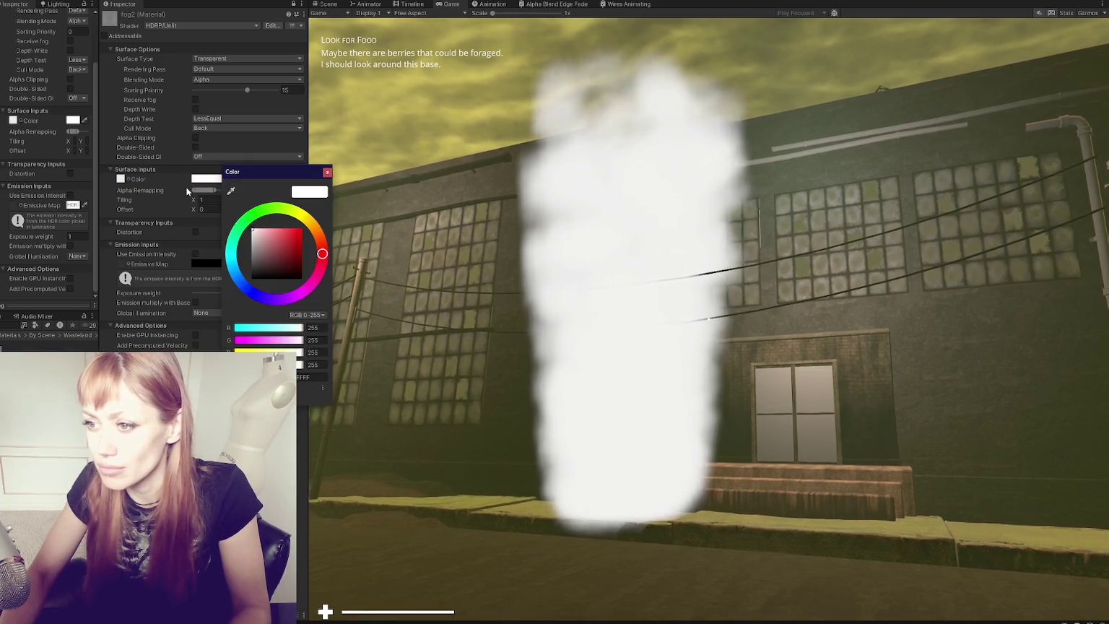
click(327, 173)
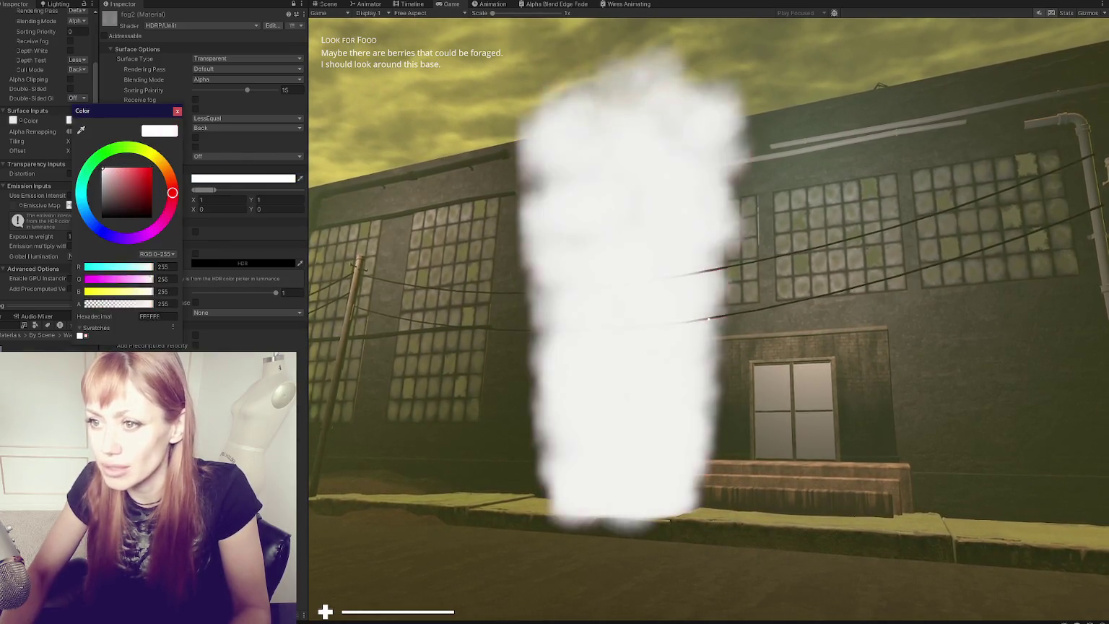
right_click(150, 17)
right_click(128, 6)
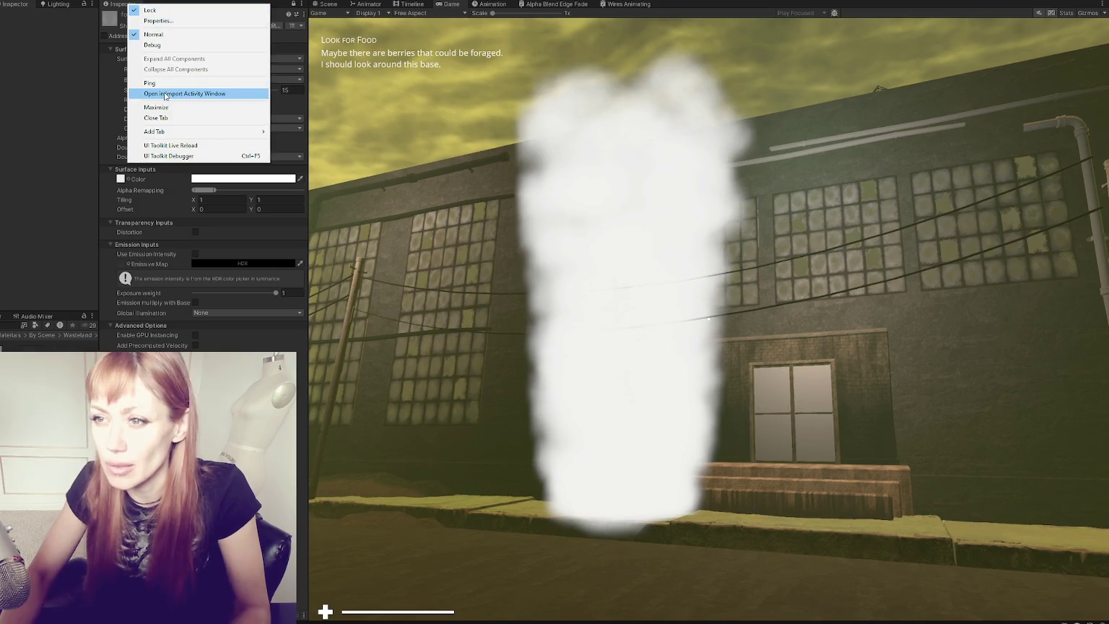
click(170, 118)
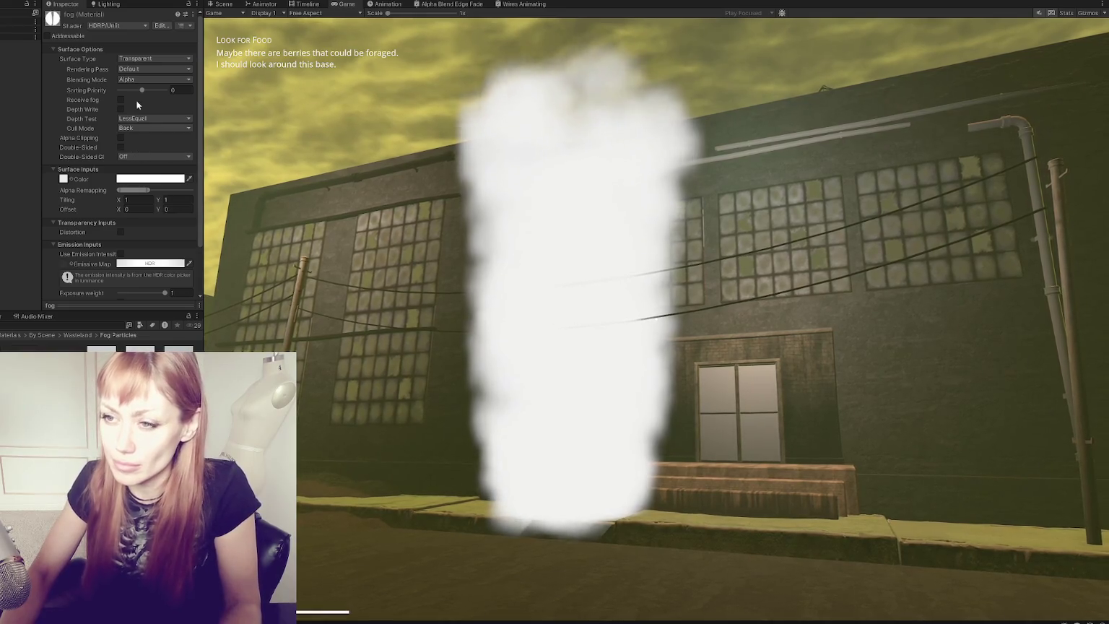
Step: Drag the fog material's Alpha Remapping down and set its Color alpha to 179
scroll(158, 152, down, 2)
drag(147, 133, 123, 133)
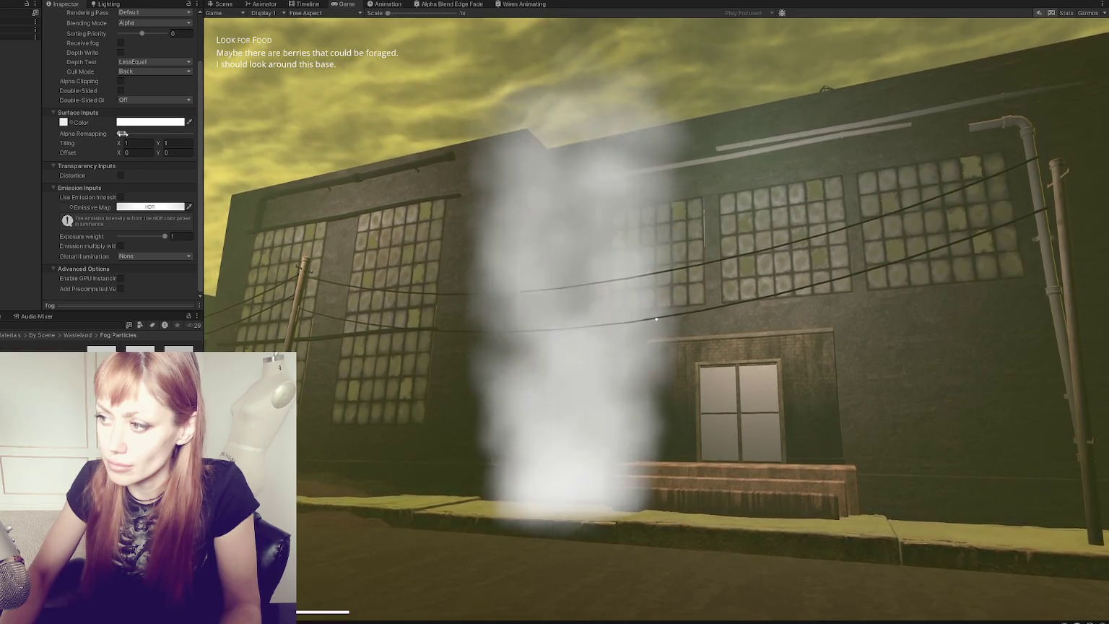
click(161, 122)
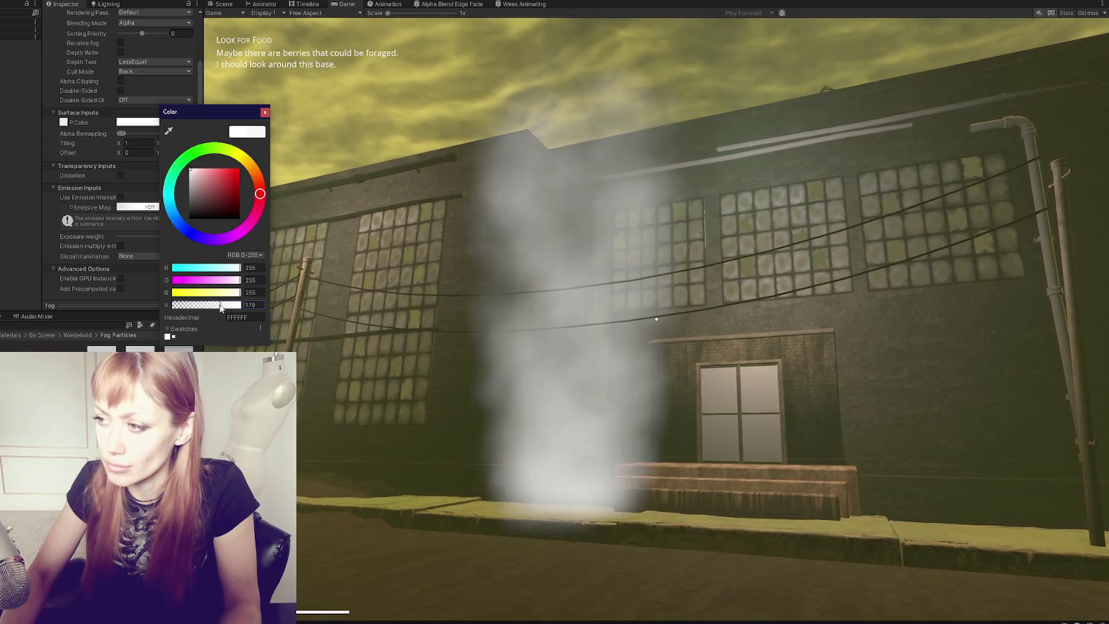
click(434, 328)
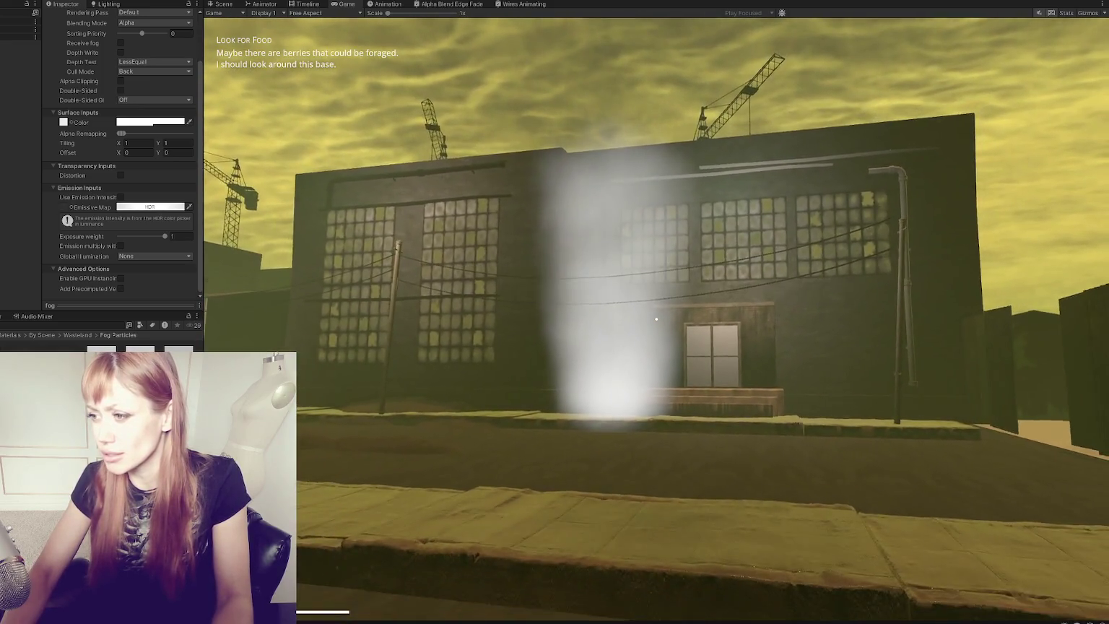
Step: Walk toward the warehouse entrance to inspect the translucent grey smoke
key(w)
key(w)
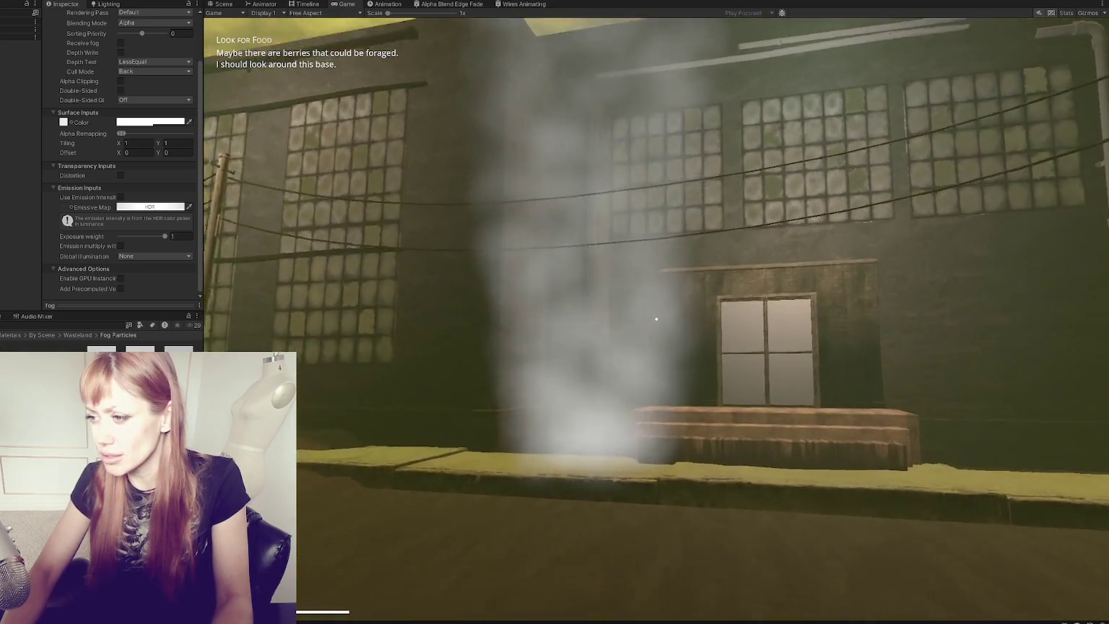
key(w)
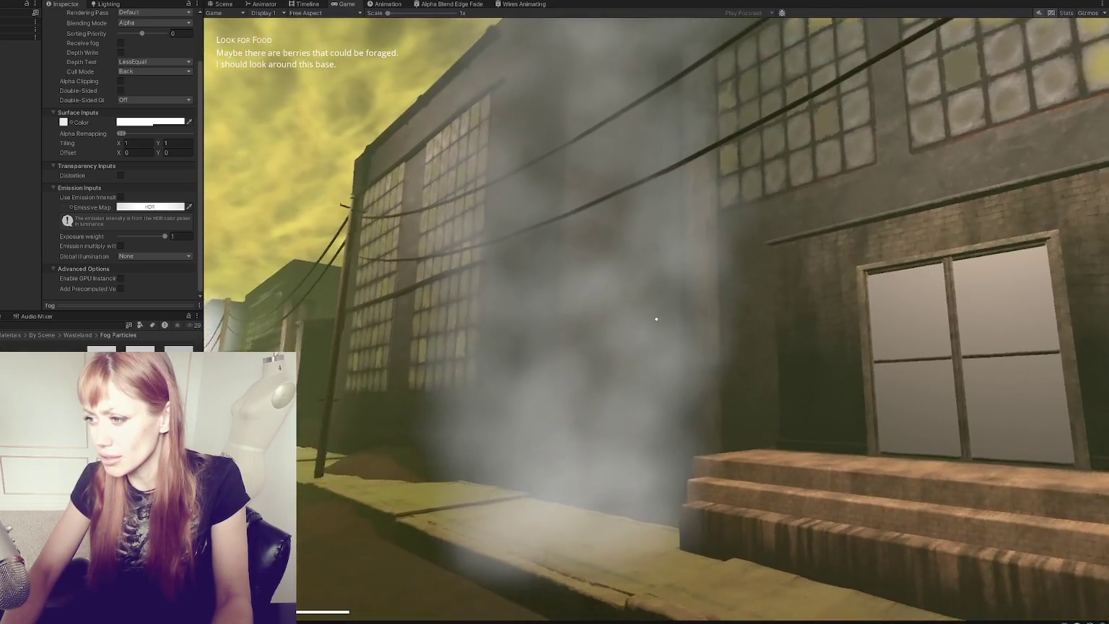
key(w)
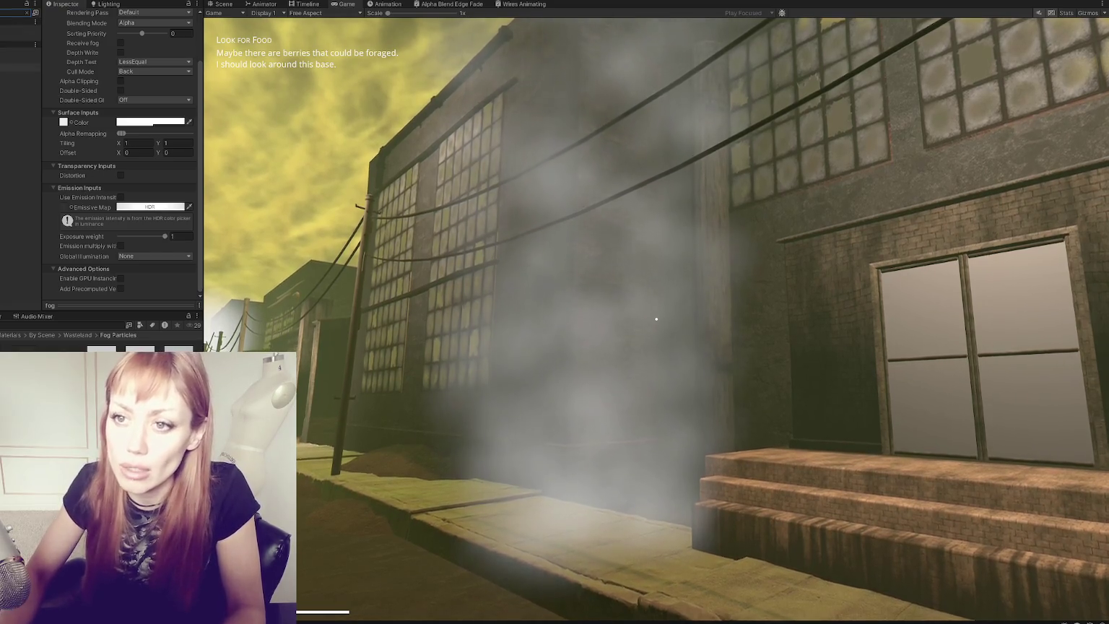
Step: Select the fog particle system and toggle it off and back on
click(21, 67)
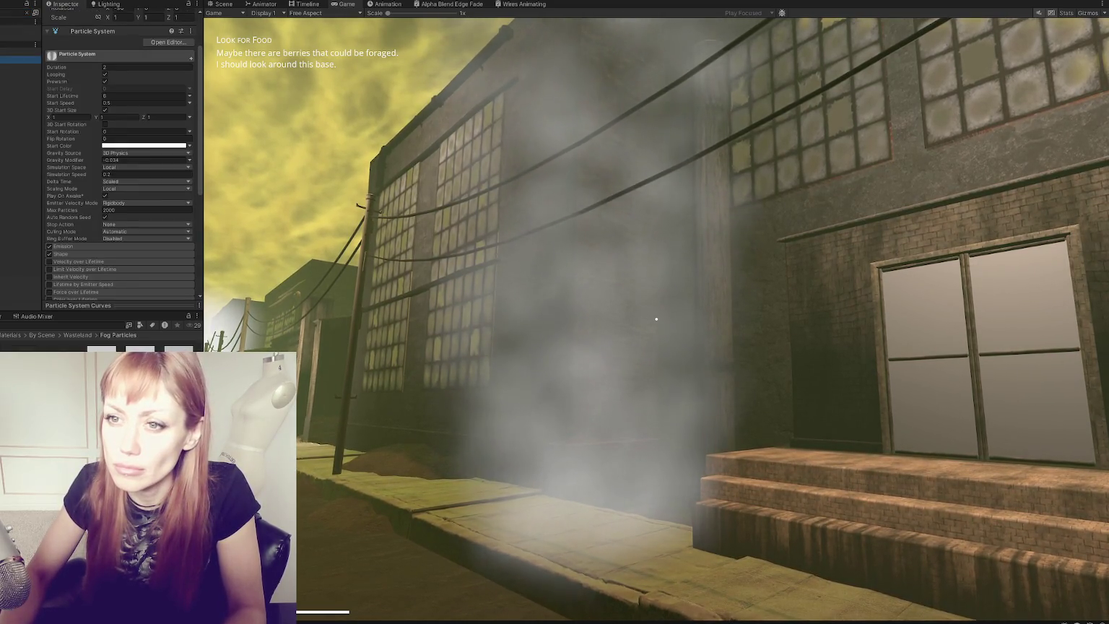
scroll(63, 27, up, 3)
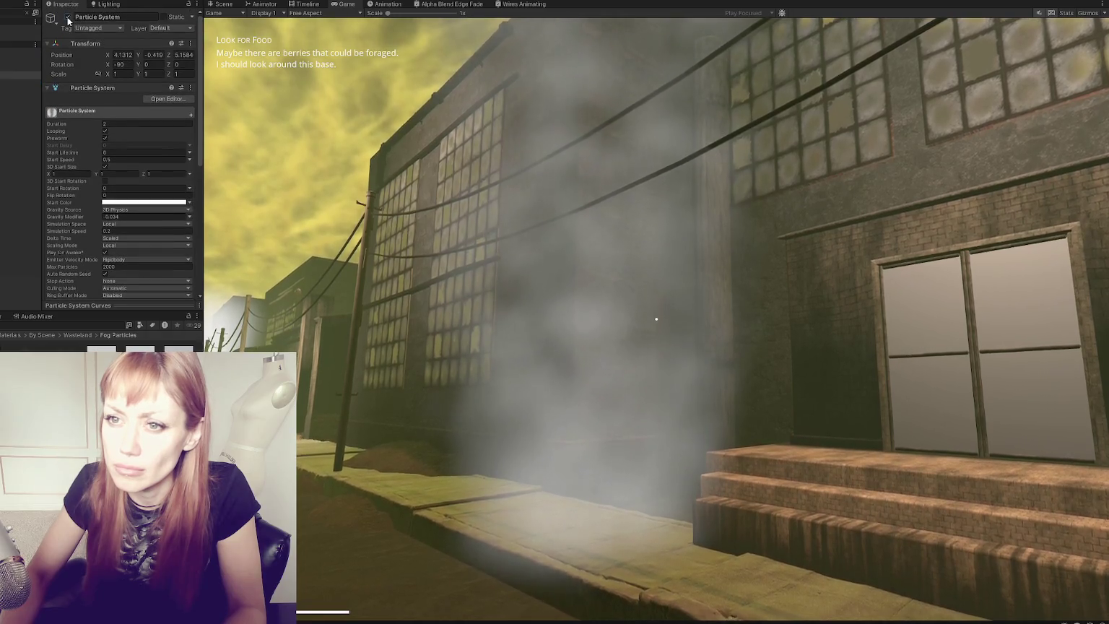
click(3, 61)
click(67, 17)
click(68, 17)
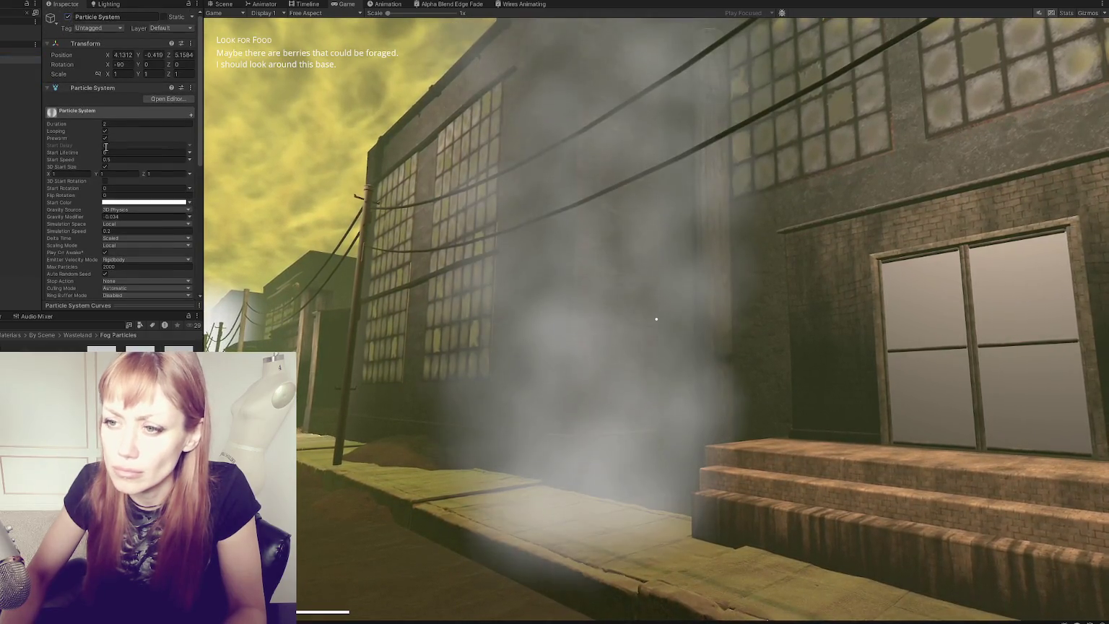
scroll(128, 105, down, 10)
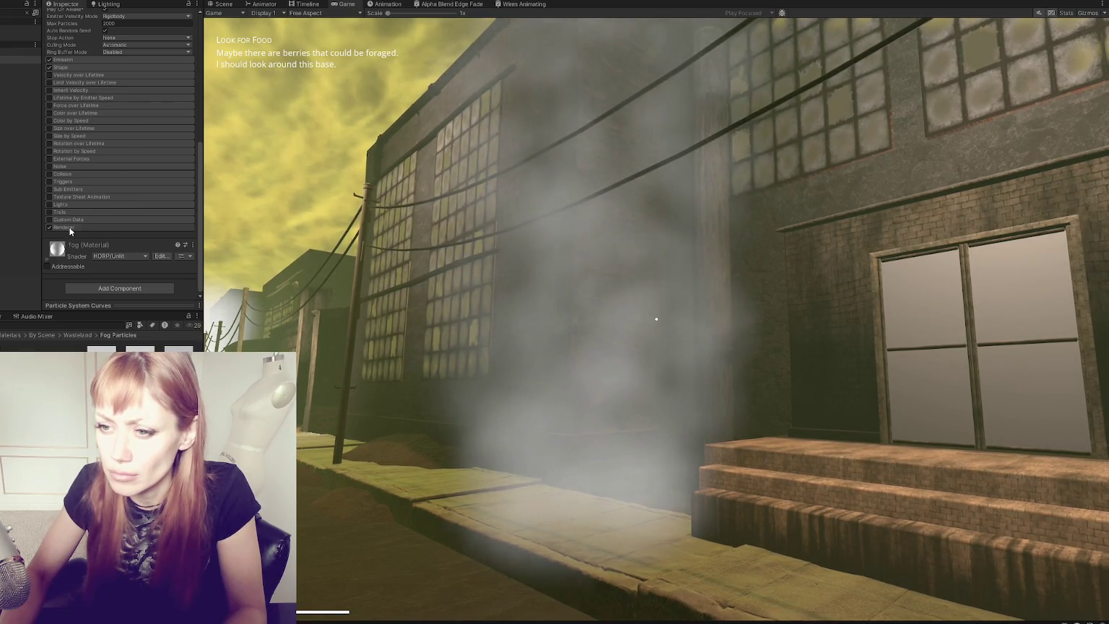
Step: Set the Renderer module's Min Particle Size to 0.08, then to 0.1
click(103, 226)
scroll(103, 222, down, 5)
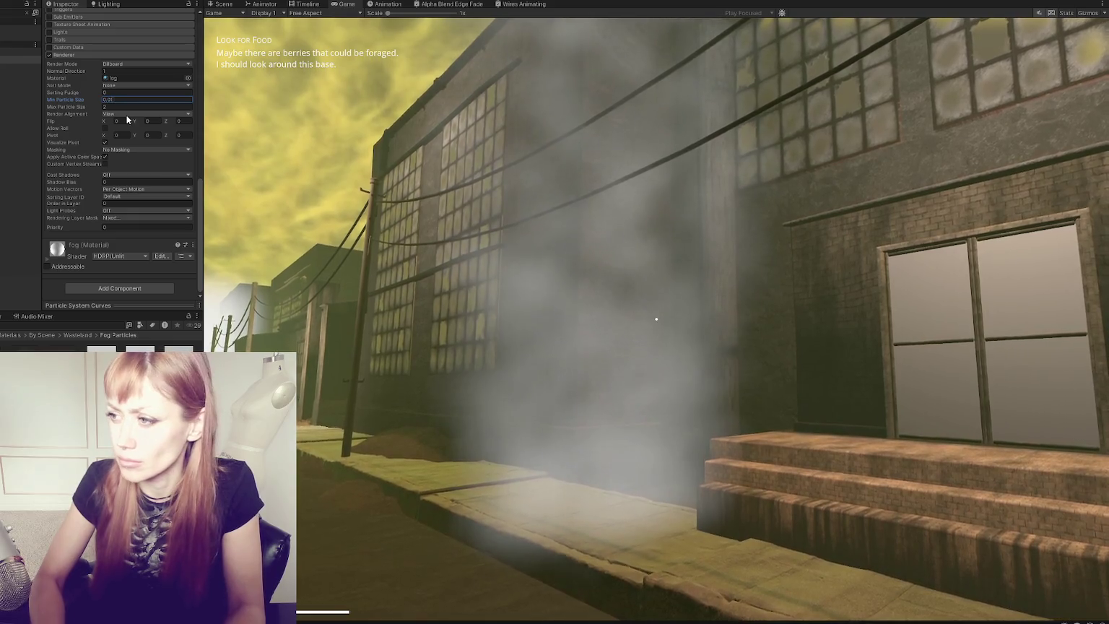
text(08)
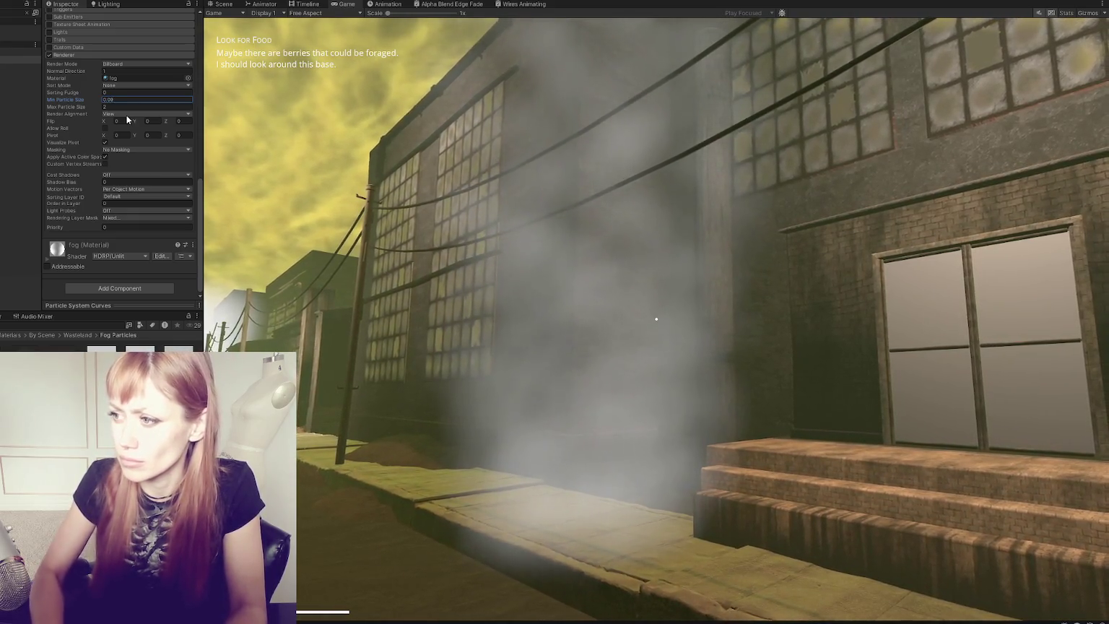
click(217, 130)
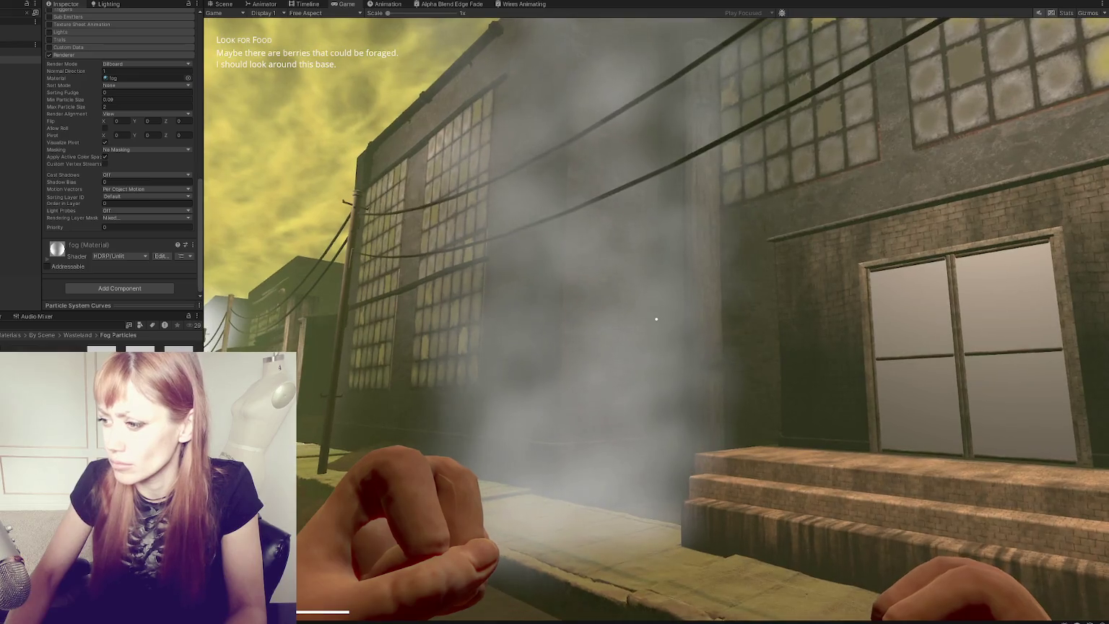
click(151, 99)
text(1)
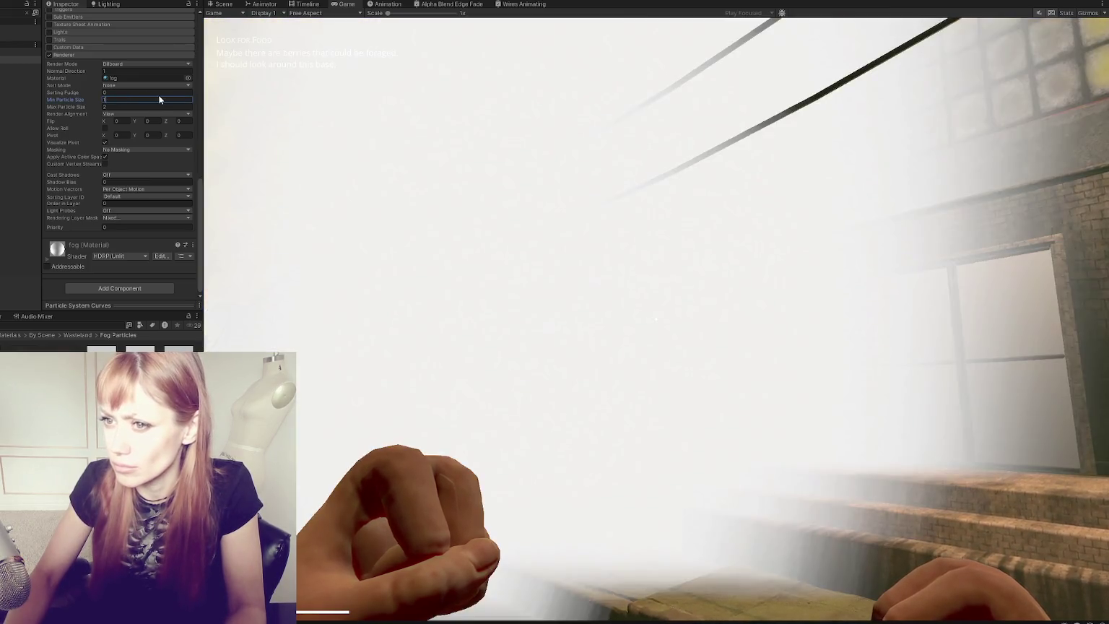
key(Home)
text(0.)
click(656, 319)
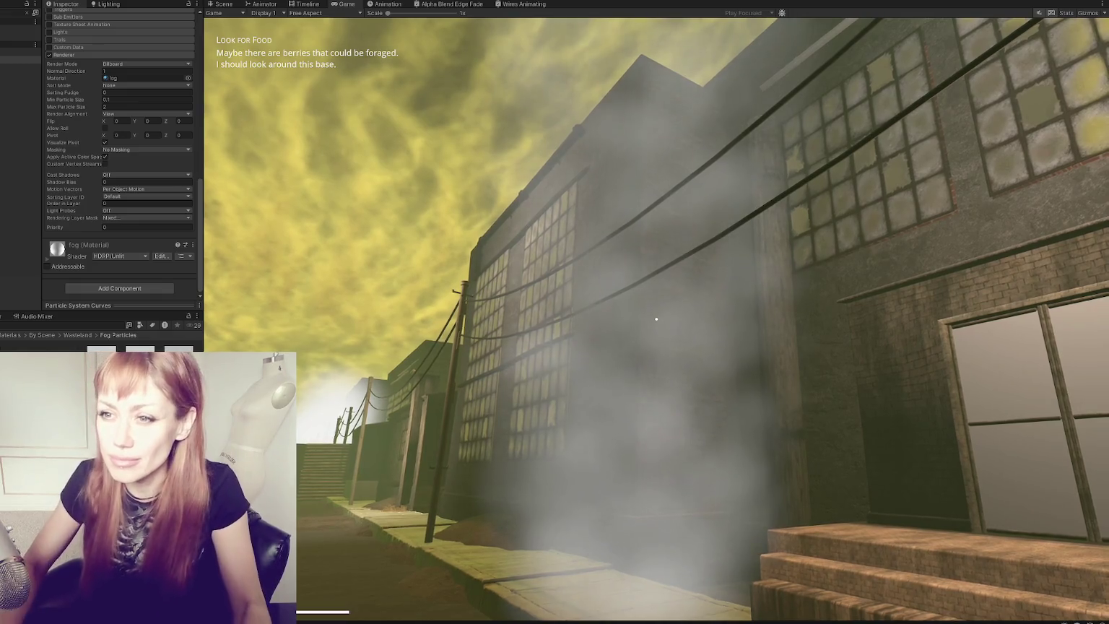
Step: Set the 3D Start Size X, Y and Z to 0.5
key(Escape)
scroll(104, 134, up, 10)
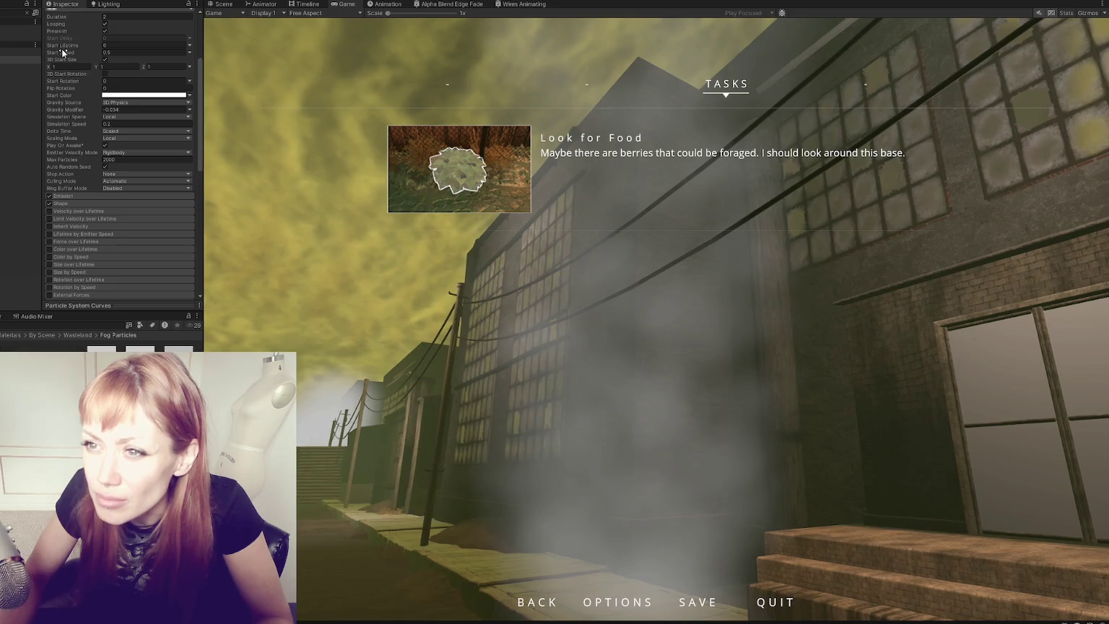
click(190, 67)
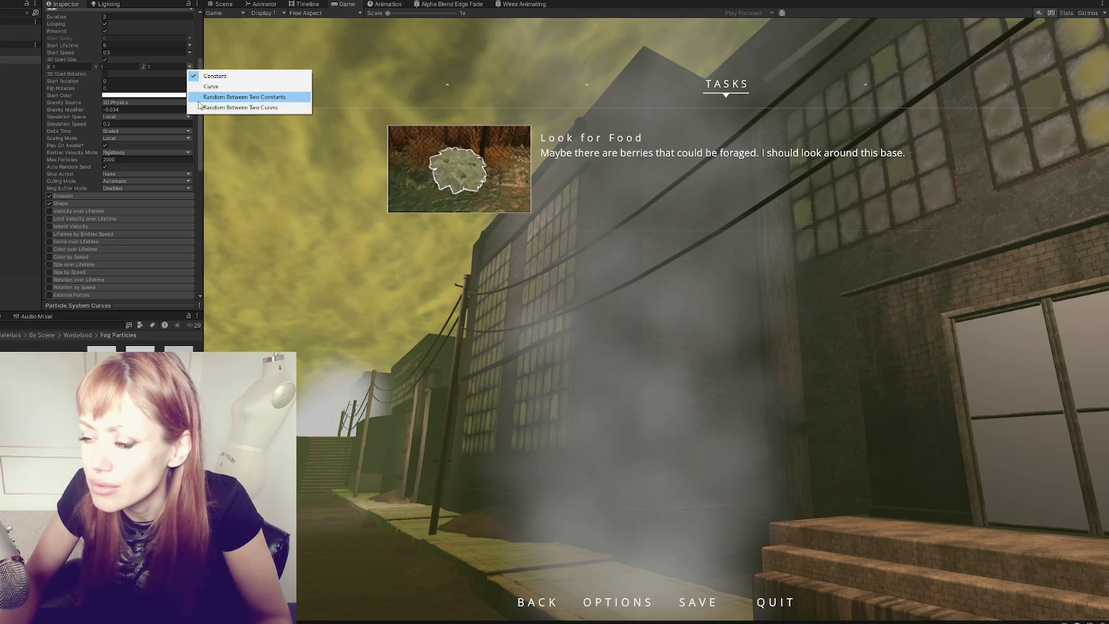
click(203, 66)
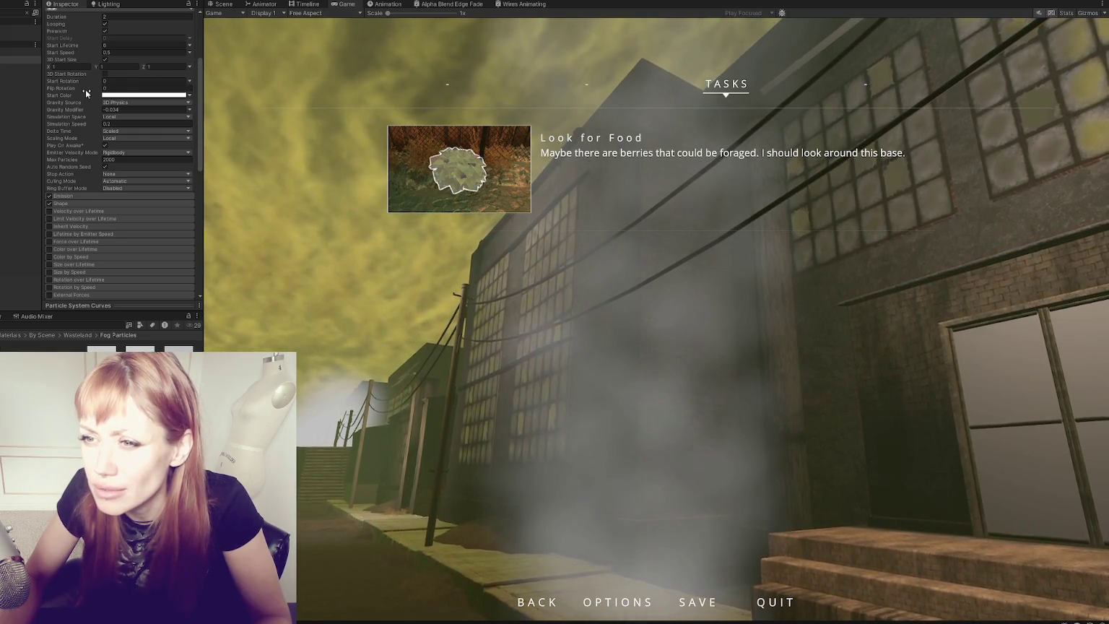
click(72, 66)
text(0.5)
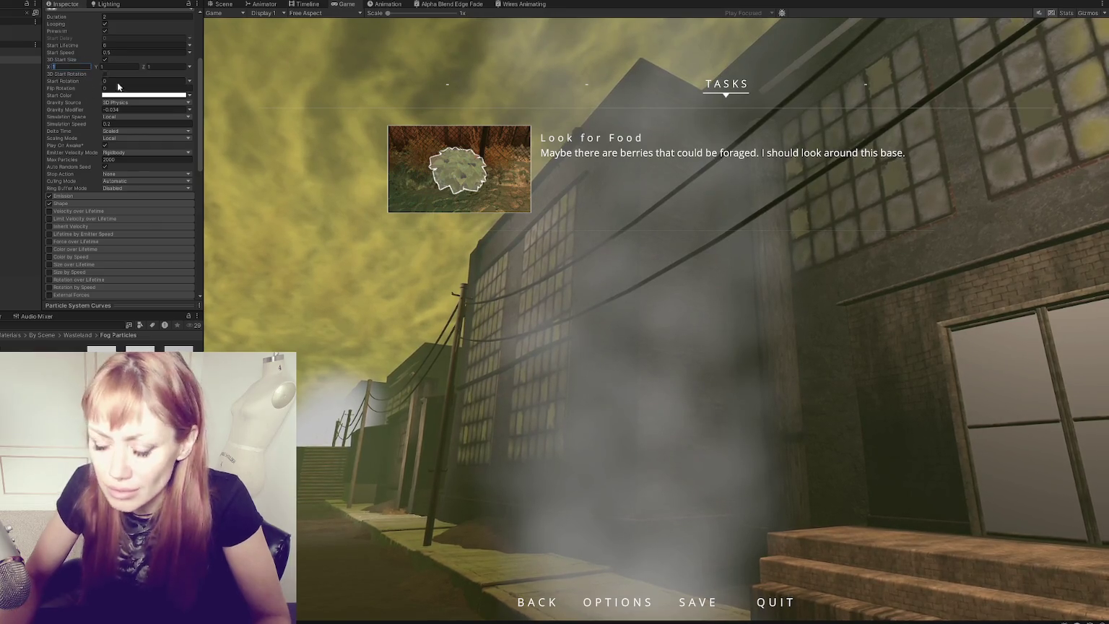
key(Tab)
text(0.5)
key(Tab)
text(0.5)
key(Tab)
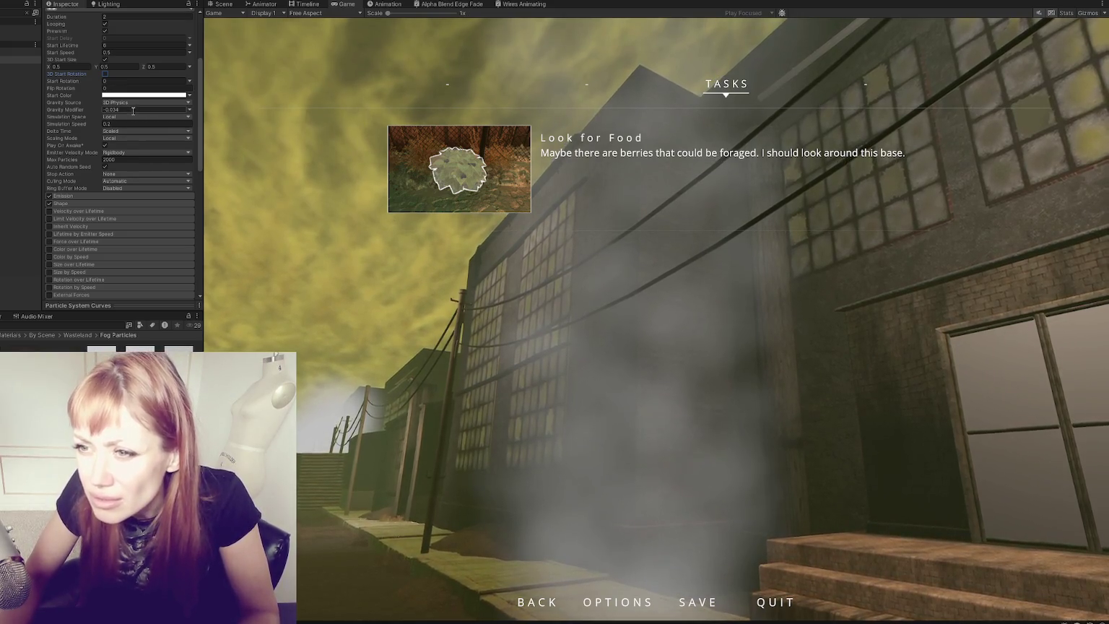
key(Escape)
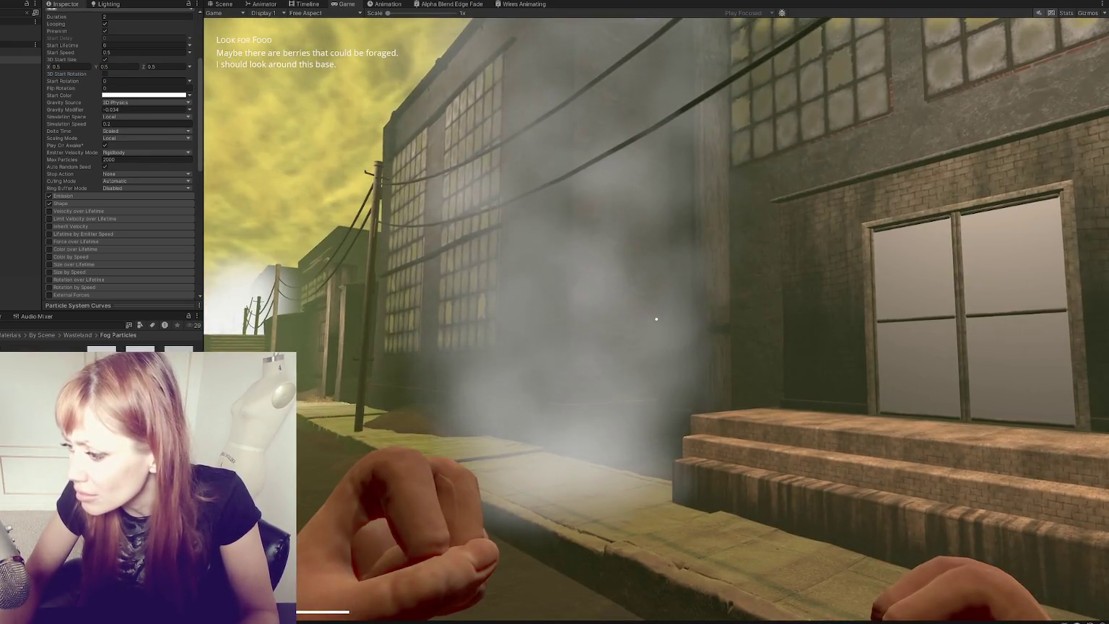
Step: Set Min Particle Size to 0.11 and walk around to view the smaller particles
scroll(84, 210, down, 5)
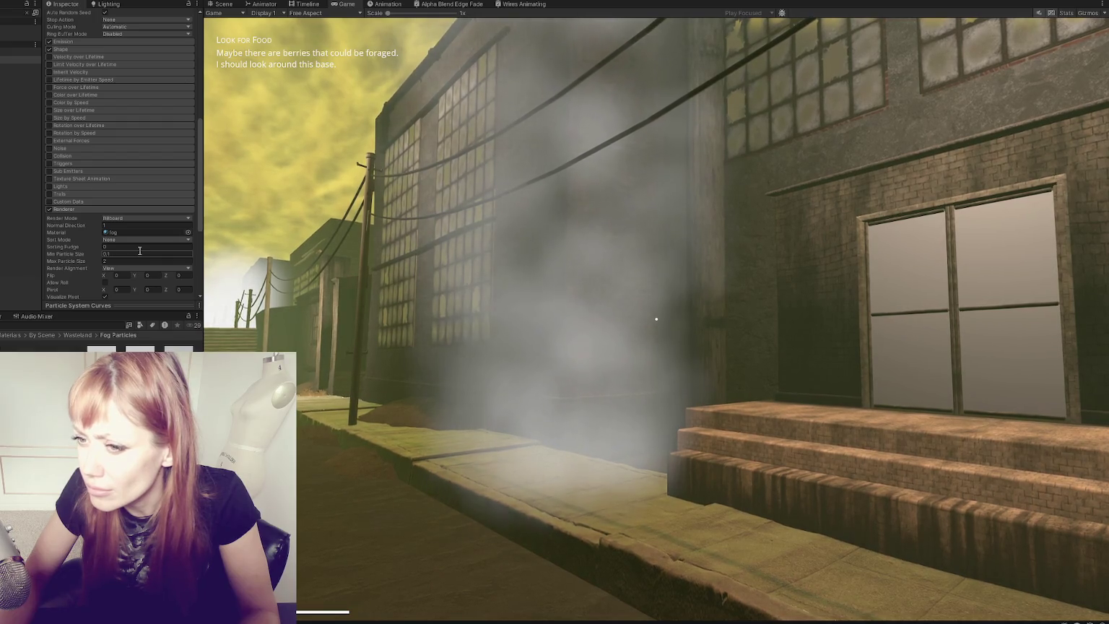
key(s)
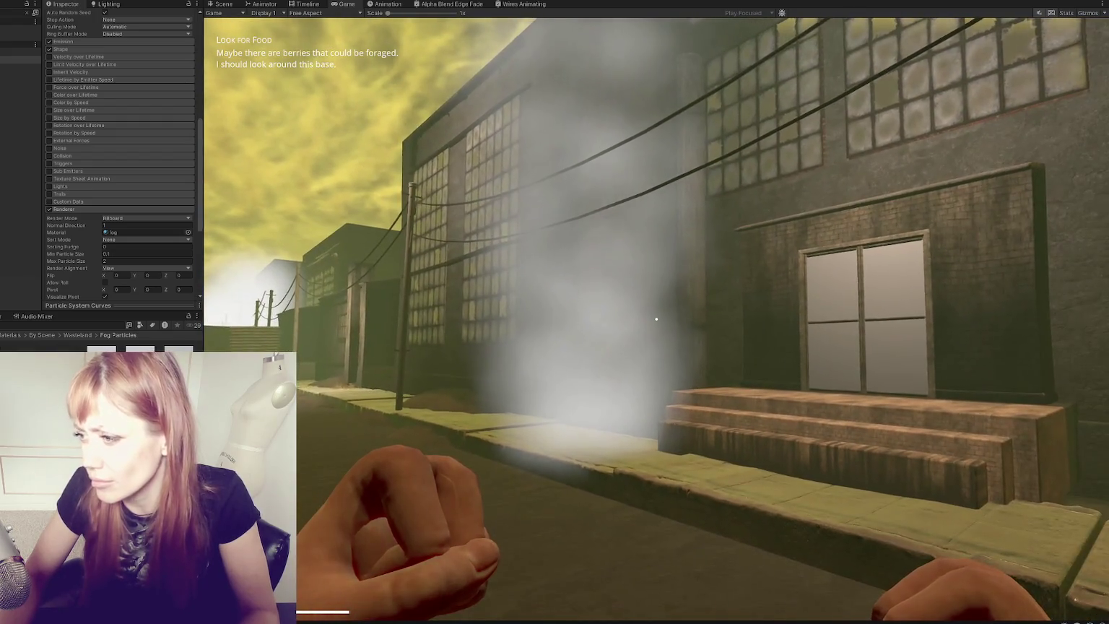
text(0.11)
key(Return)
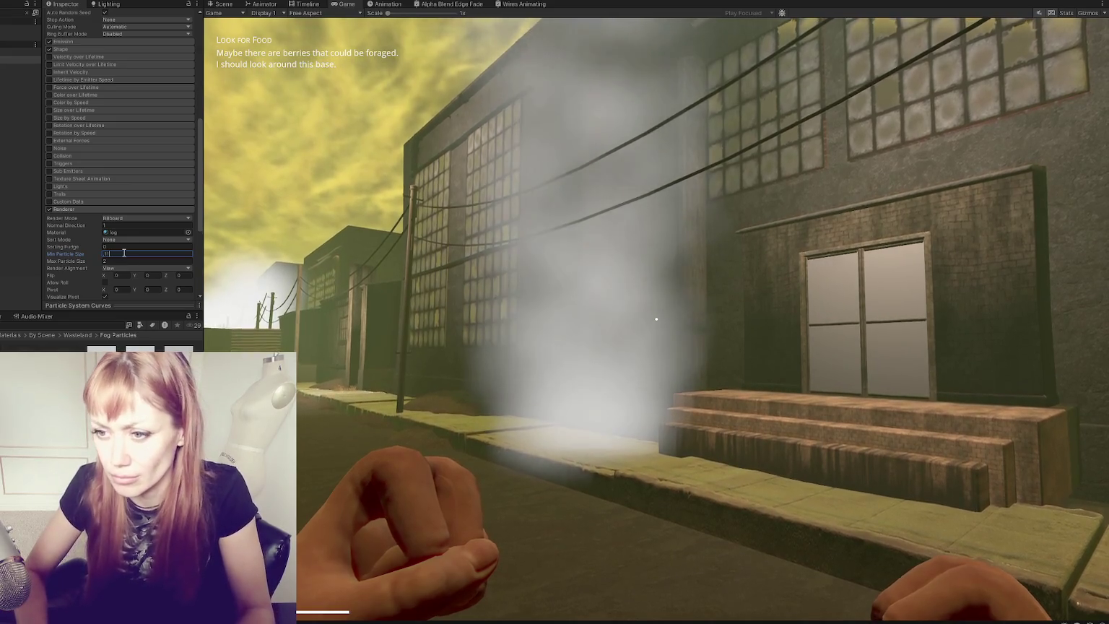
key(d)
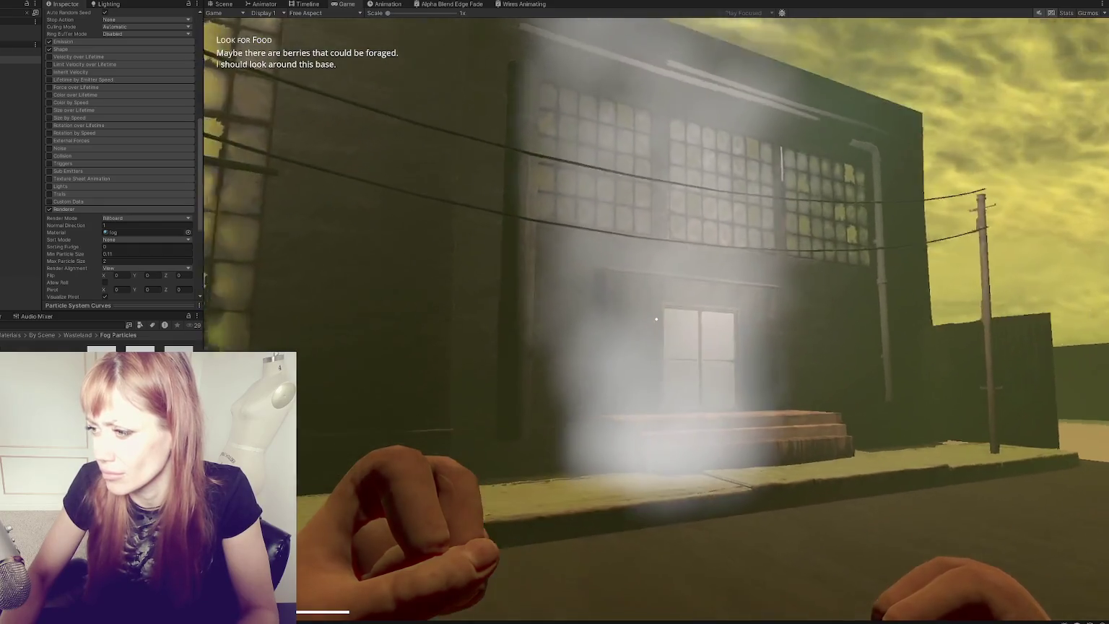
scroll(106, 187, up, 5)
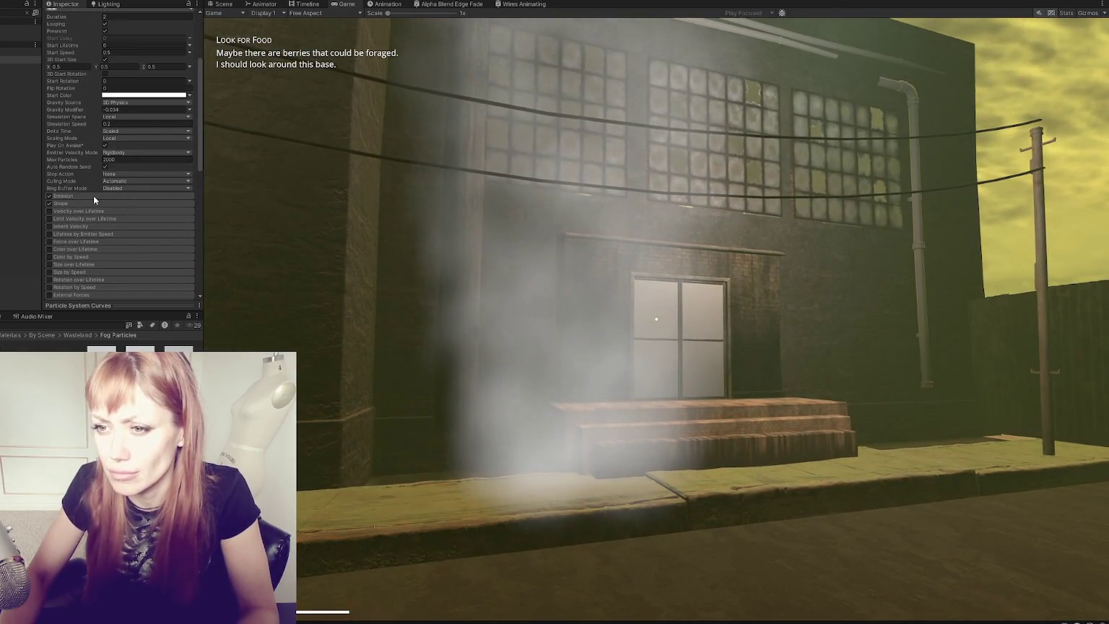
click(94, 195)
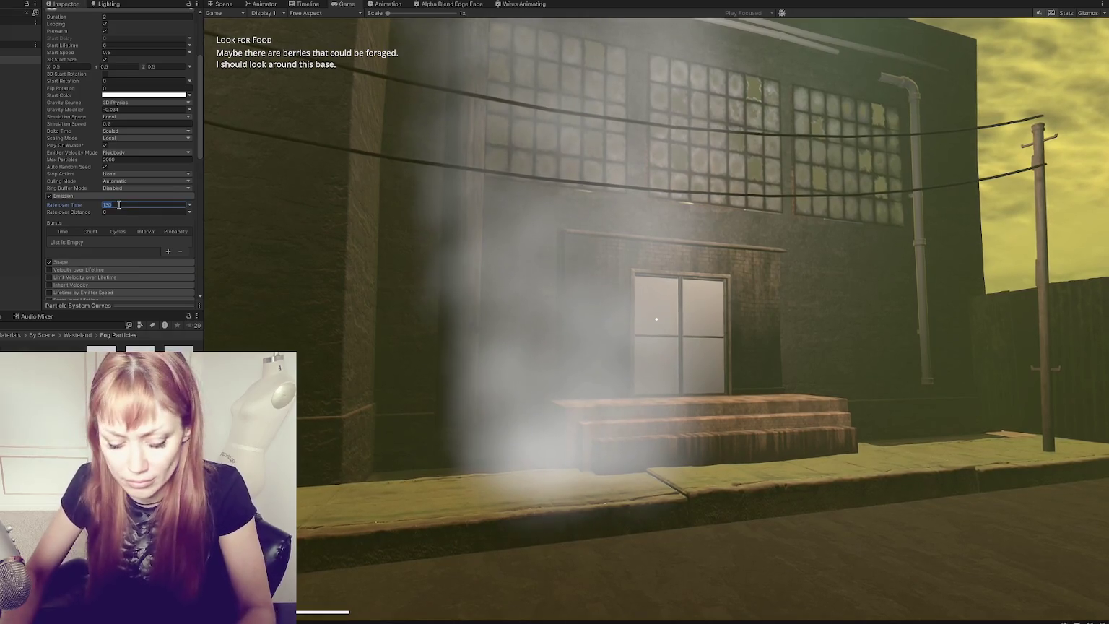
text(150)
Step: Confirm an emission Rate over Time of 150 and step around the building
click(656, 318)
key(w)
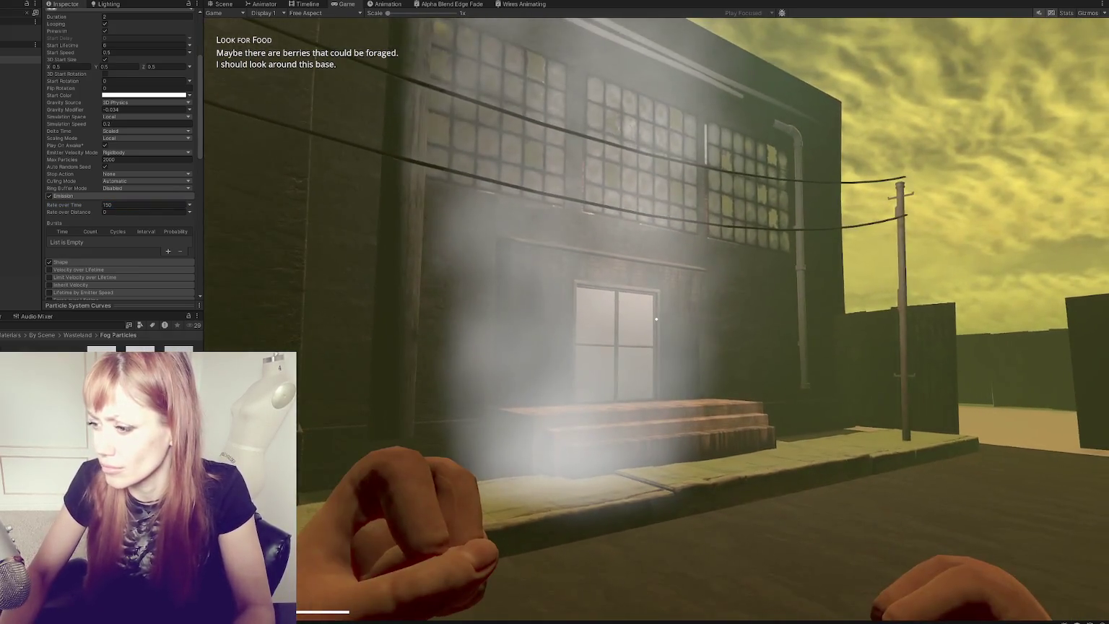
key(s)
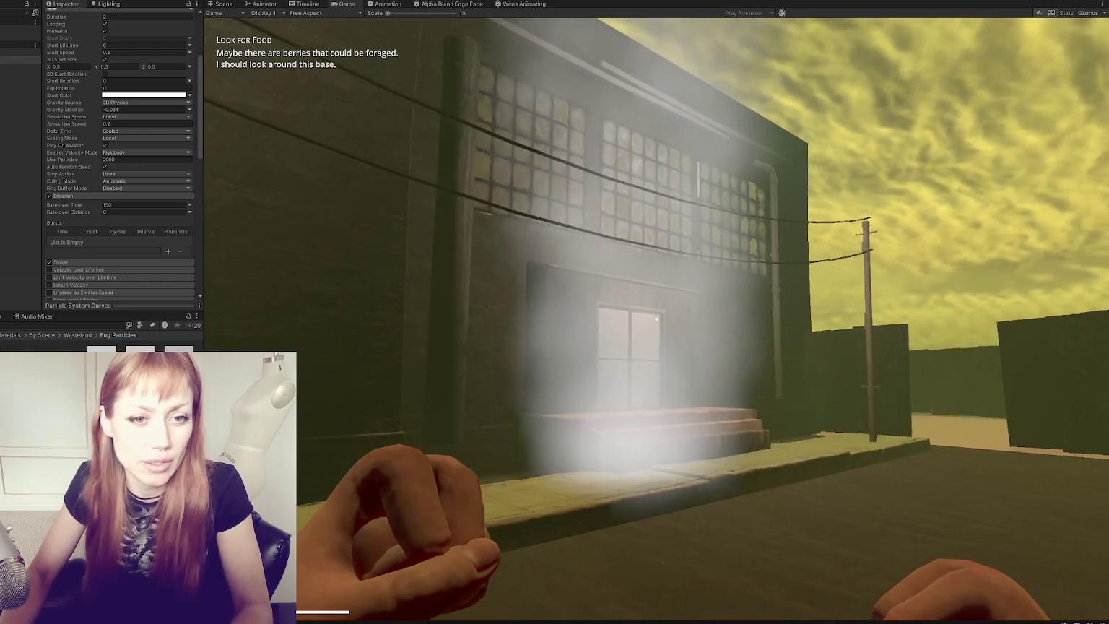
Step: Darken the fog's Start Color to grey, then switch its mode to Gradient
click(145, 94)
mouse_move(163, 147)
mouse_down()
mouse_move(175, 161)
mouse_move(155, 161)
mouse_up()
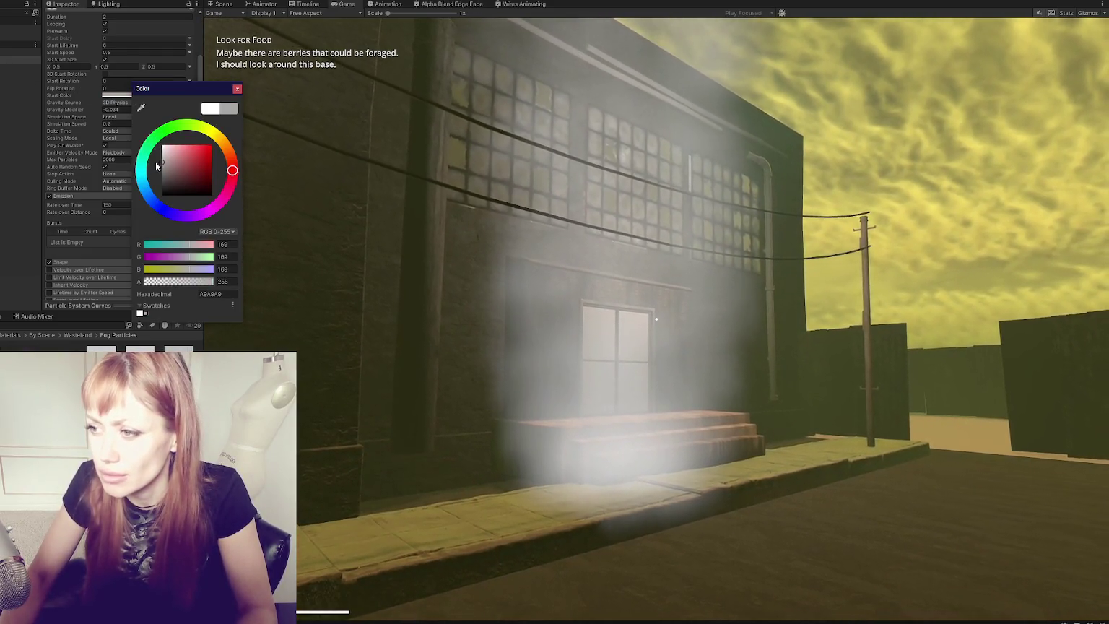
click(237, 89)
click(190, 95)
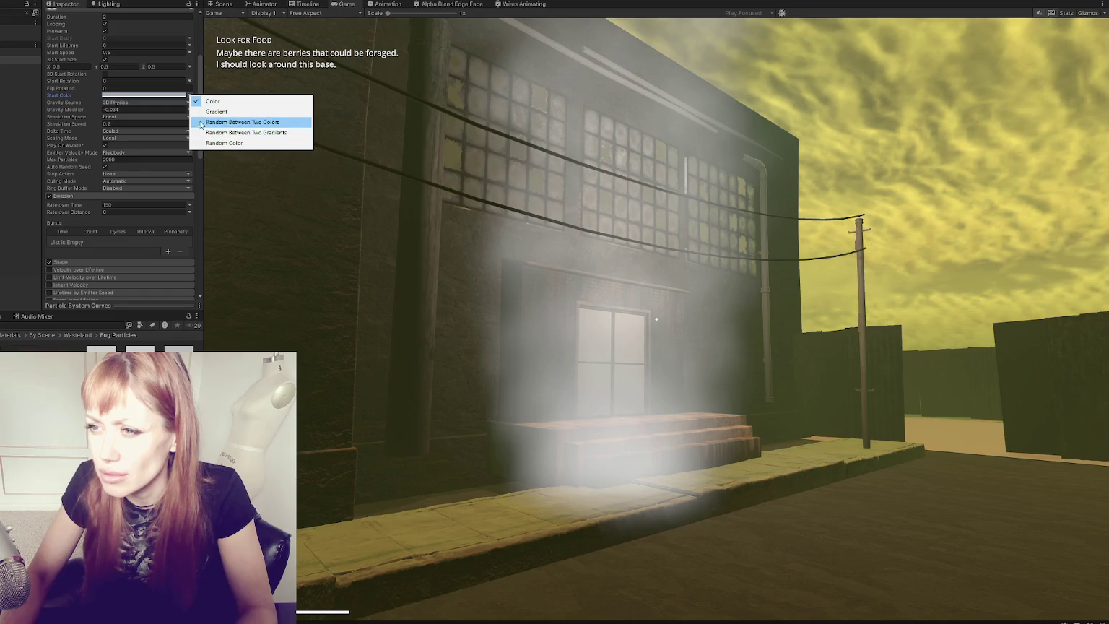
click(201, 112)
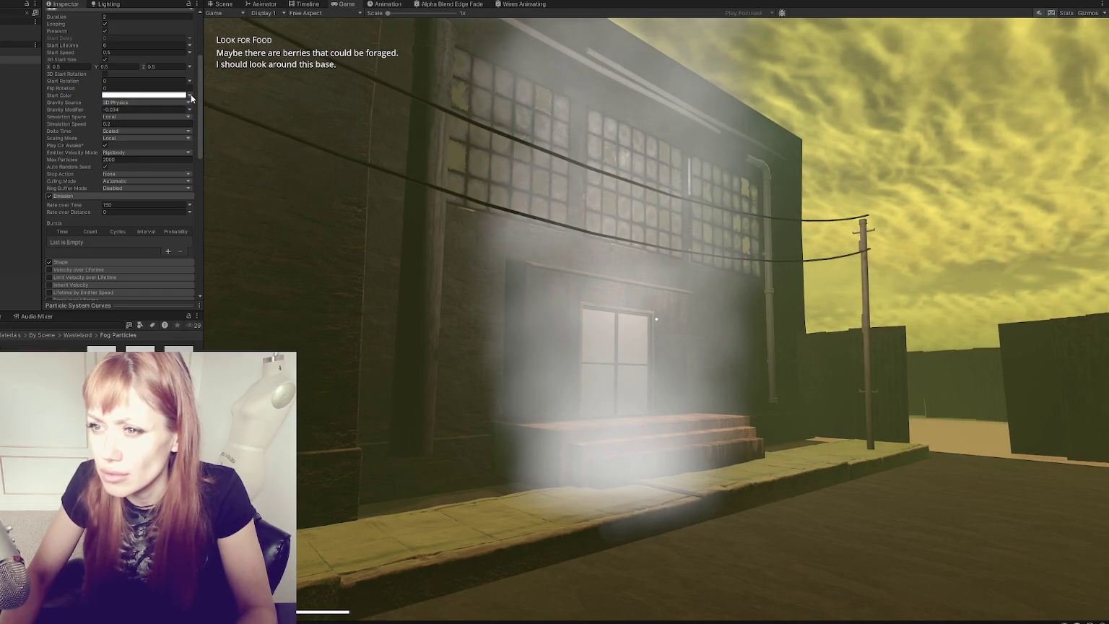
click(190, 95)
click(148, 96)
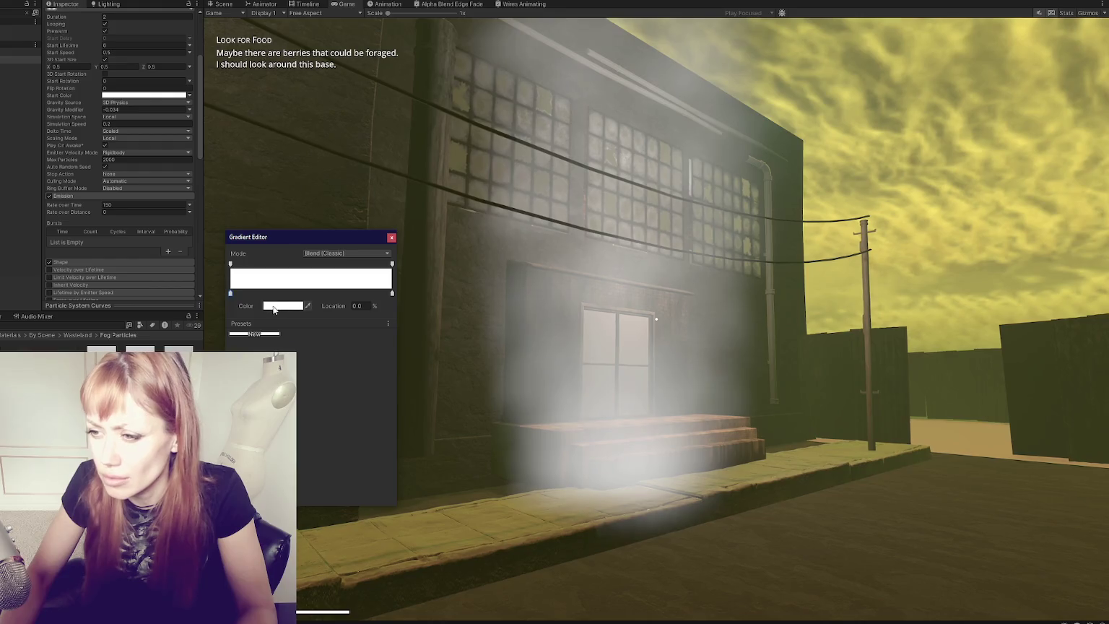
Step: Edit the Start Color gradient, making its starting key dark grey
click(278, 306)
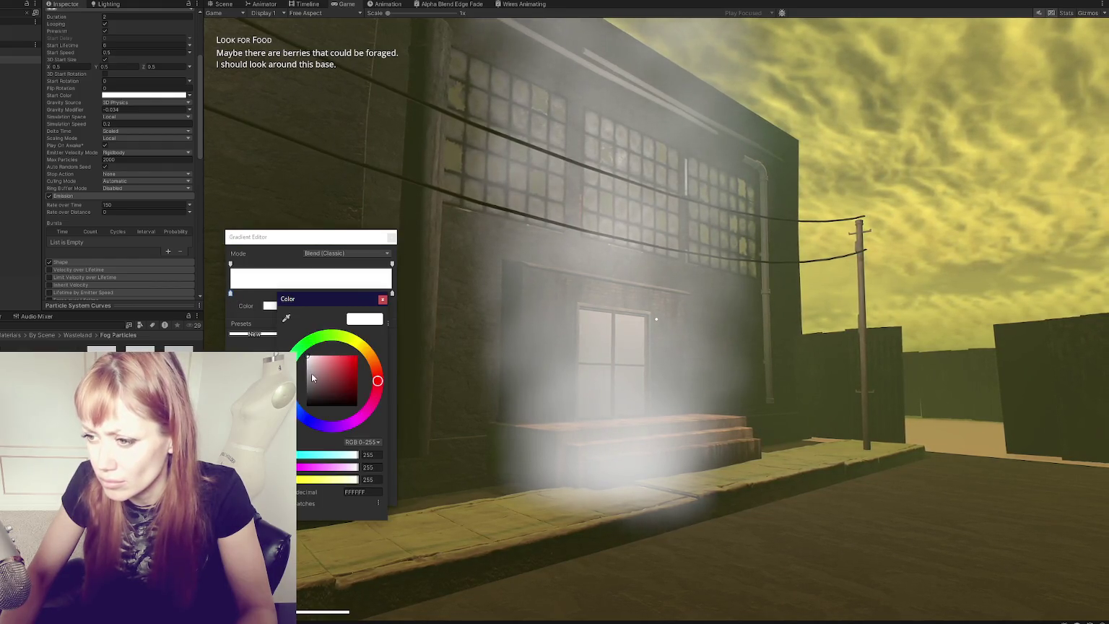
drag(317, 377, 306, 389)
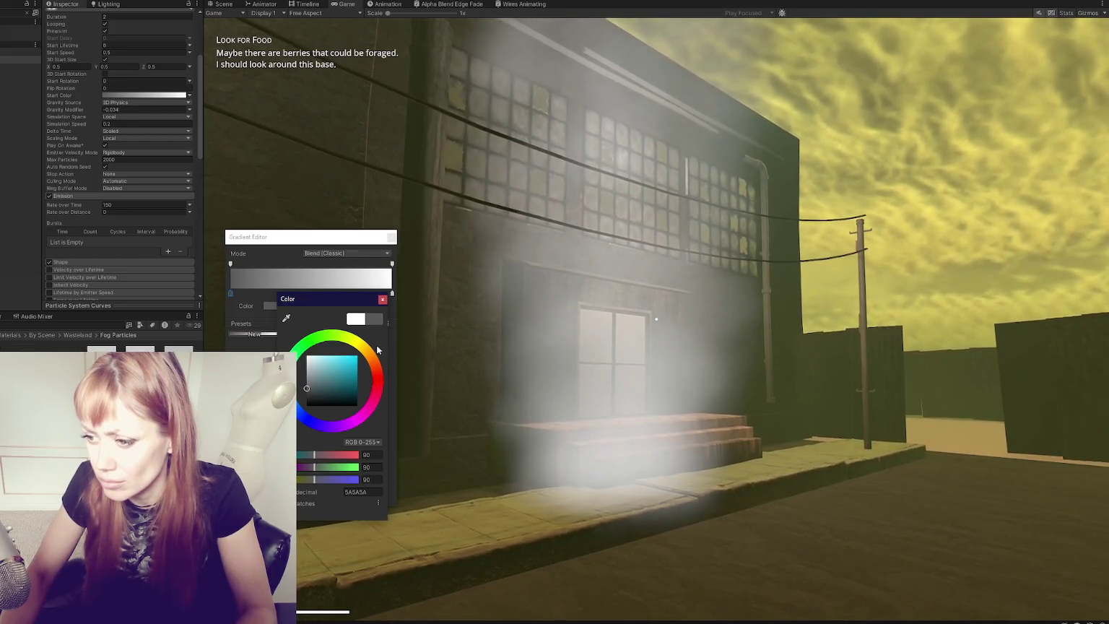
click(382, 300)
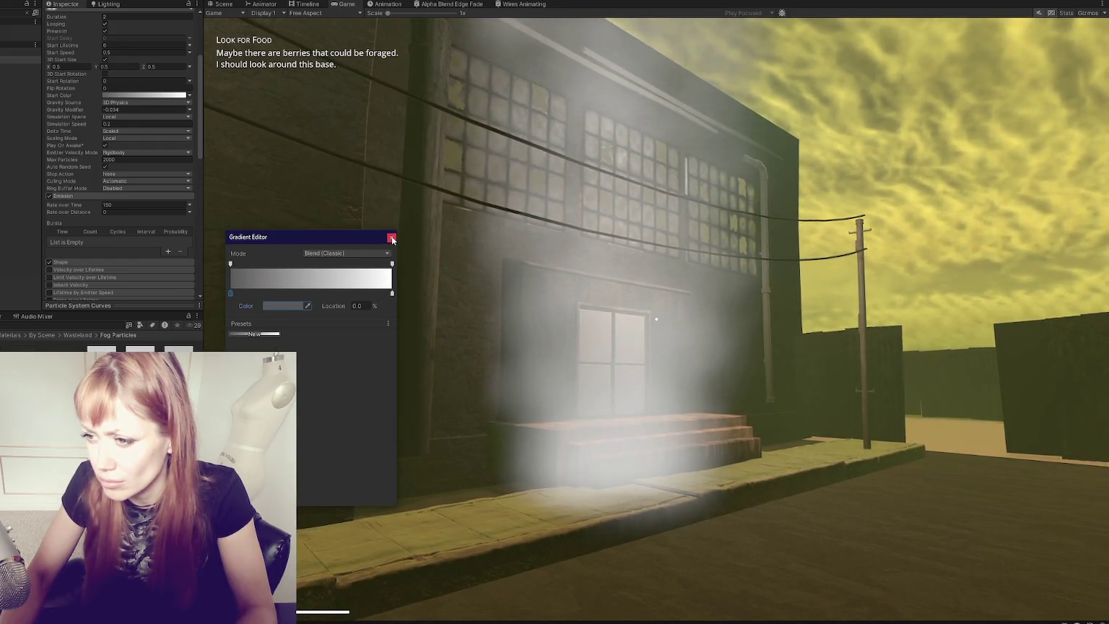
click(392, 293)
double_click(392, 293)
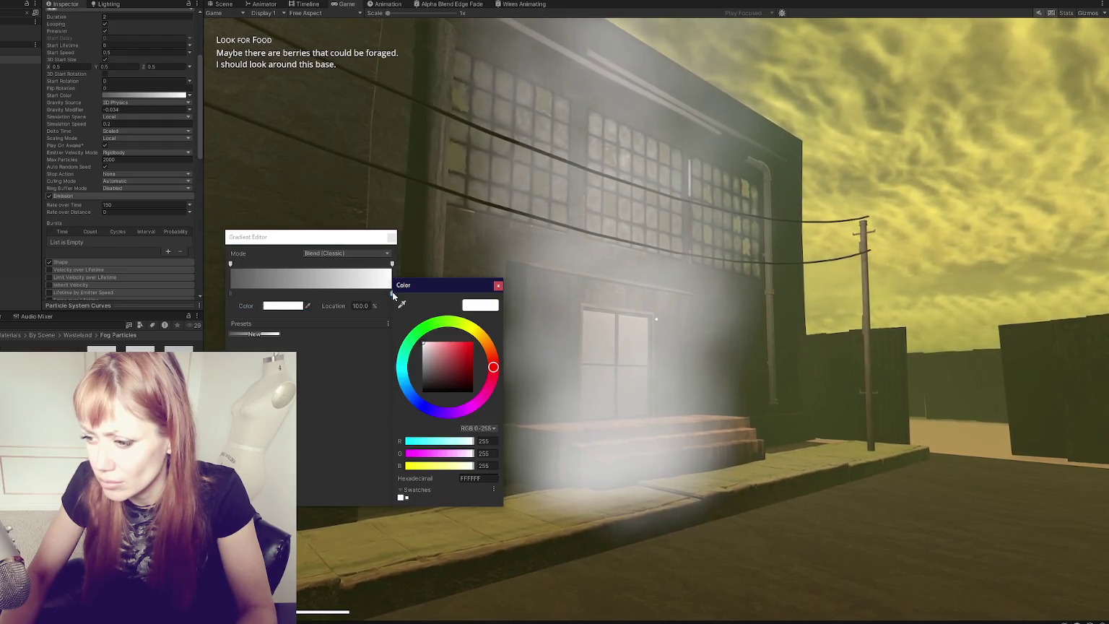
click(489, 276)
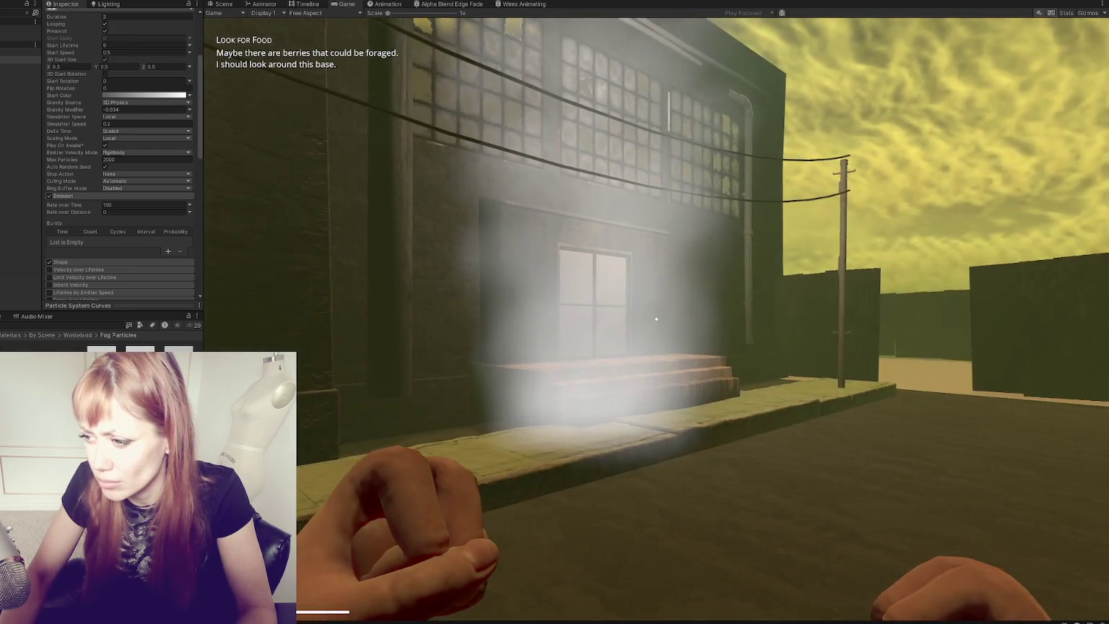
key(Escape)
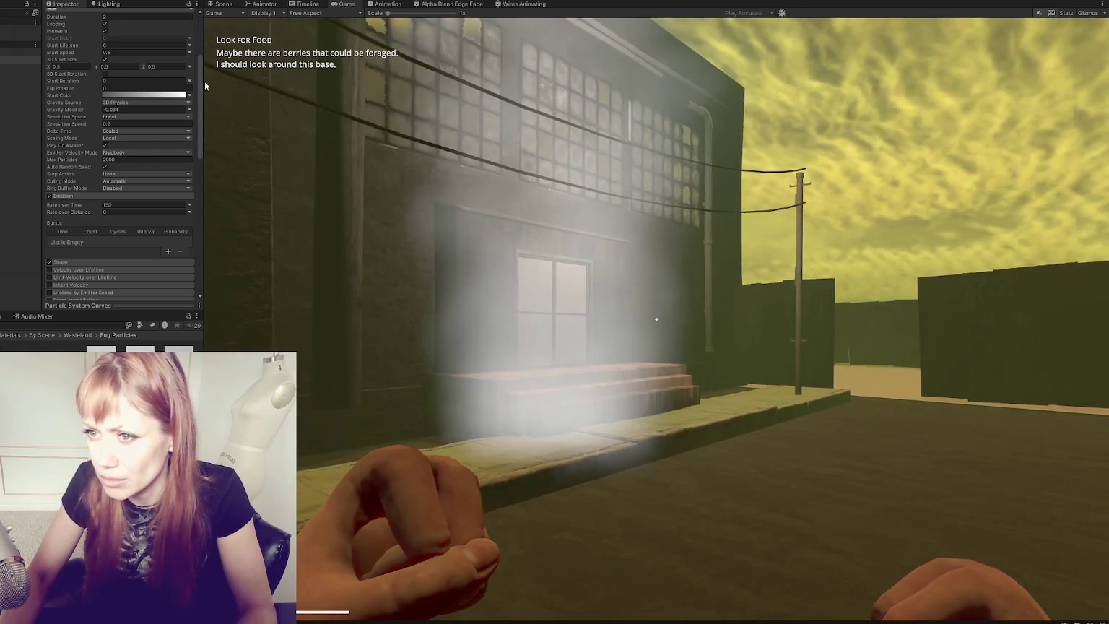
click(166, 97)
double_click(233, 294)
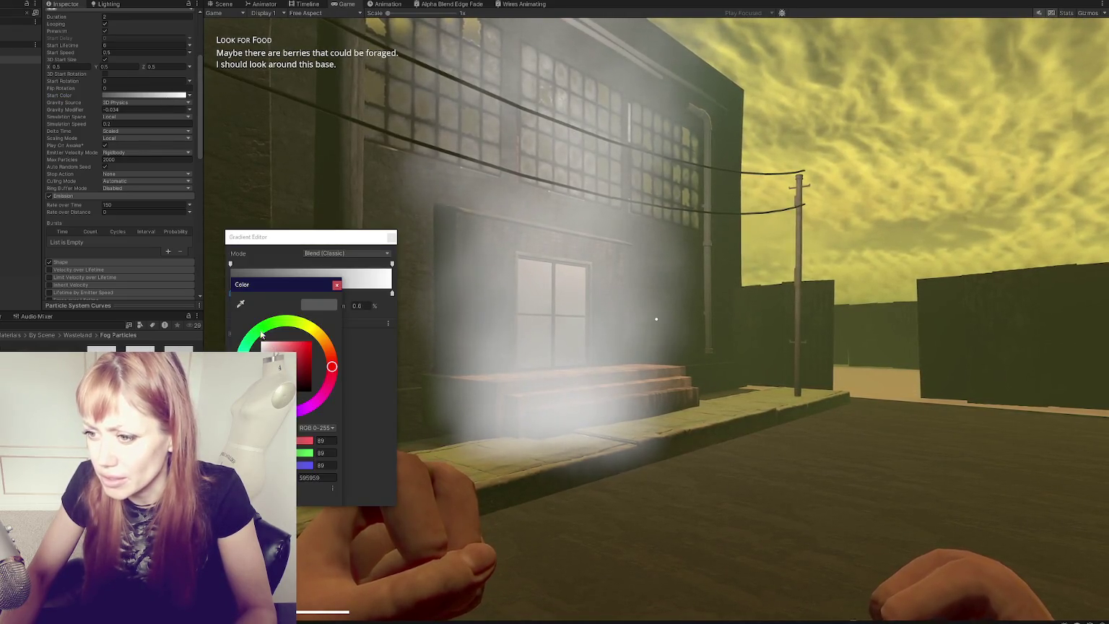
click(362, 302)
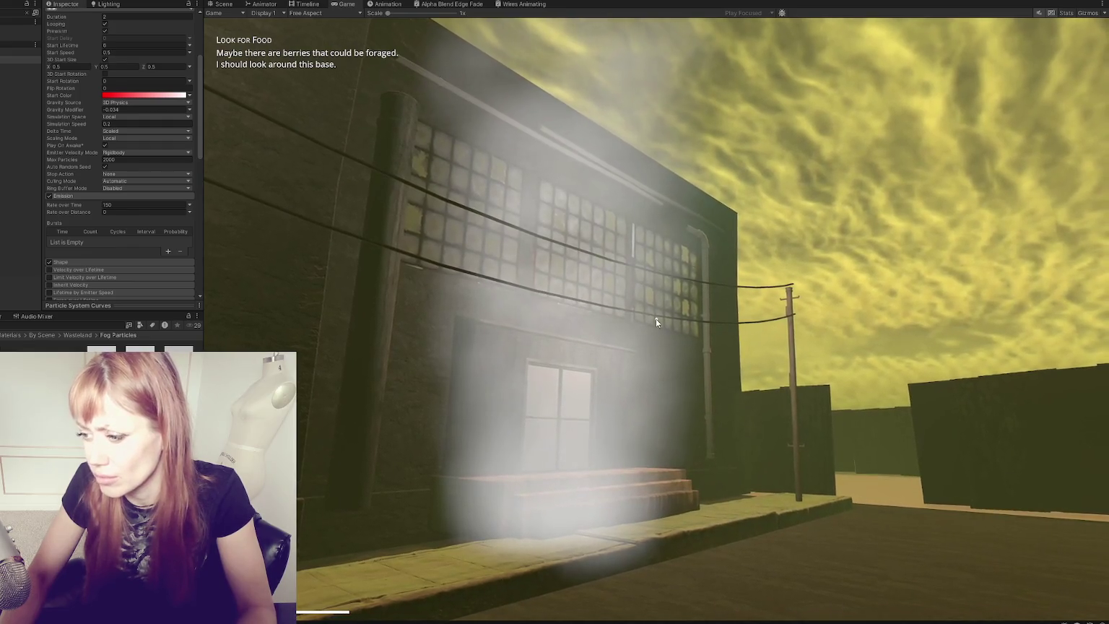
Step: Switch Start Color back to a single solid Color, light grey (168, 168, 168)
click(189, 95)
click(217, 99)
click(144, 95)
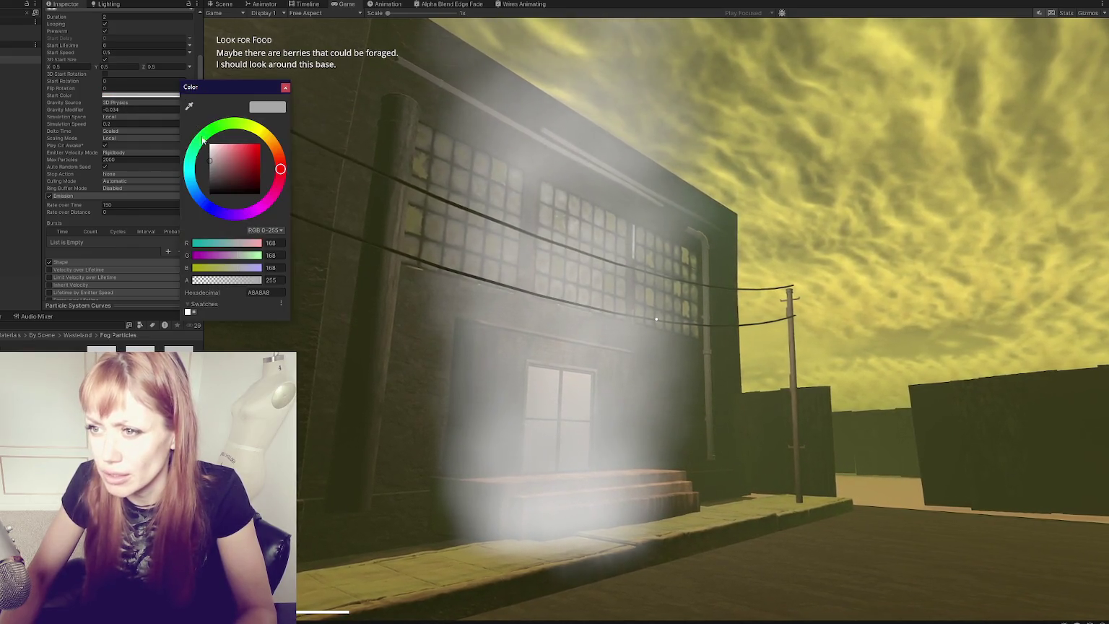
key(Escape)
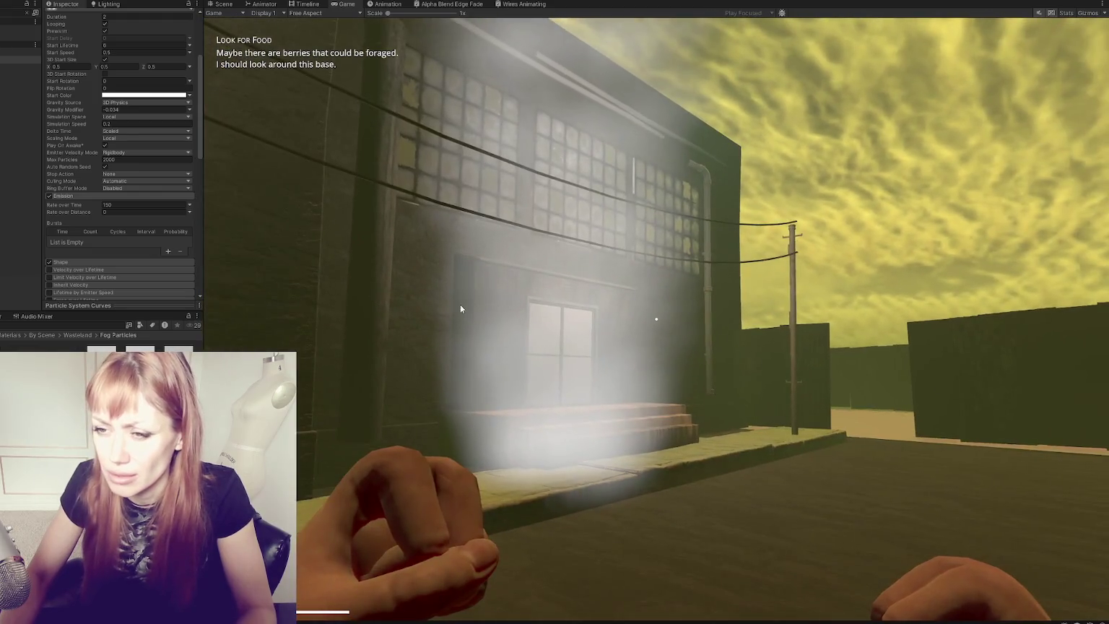
Step: Expand the fog material and darken its Surface Inputs Color tint to grey 152
scroll(179, 220, down, 2)
scroll(179, 220, down, 5)
scroll(103, 150, down, 5)
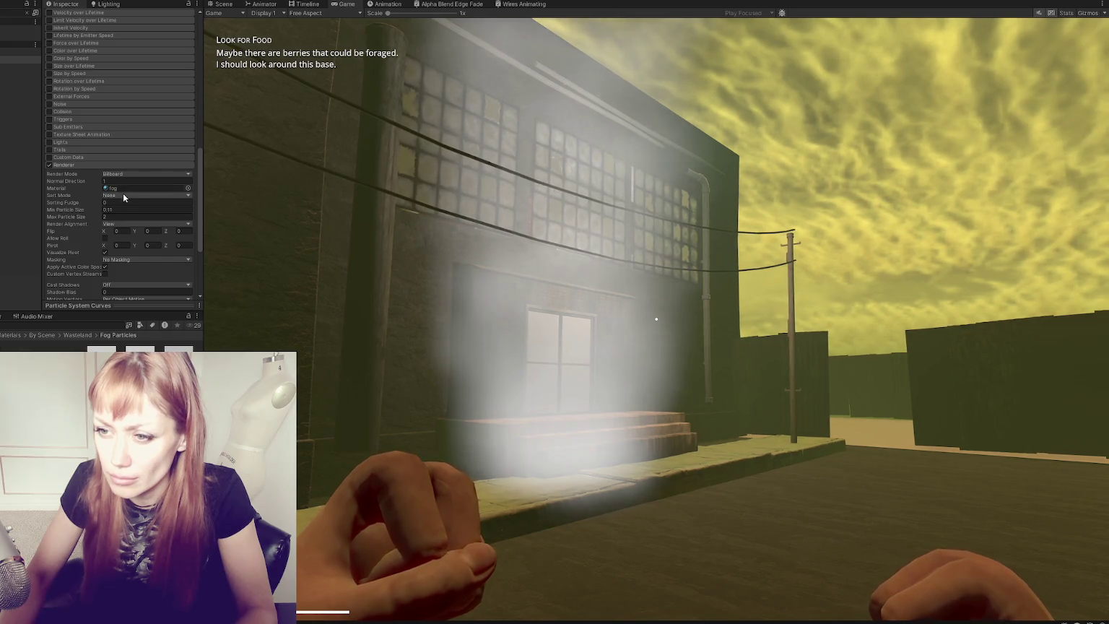
scroll(134, 257, down, 4)
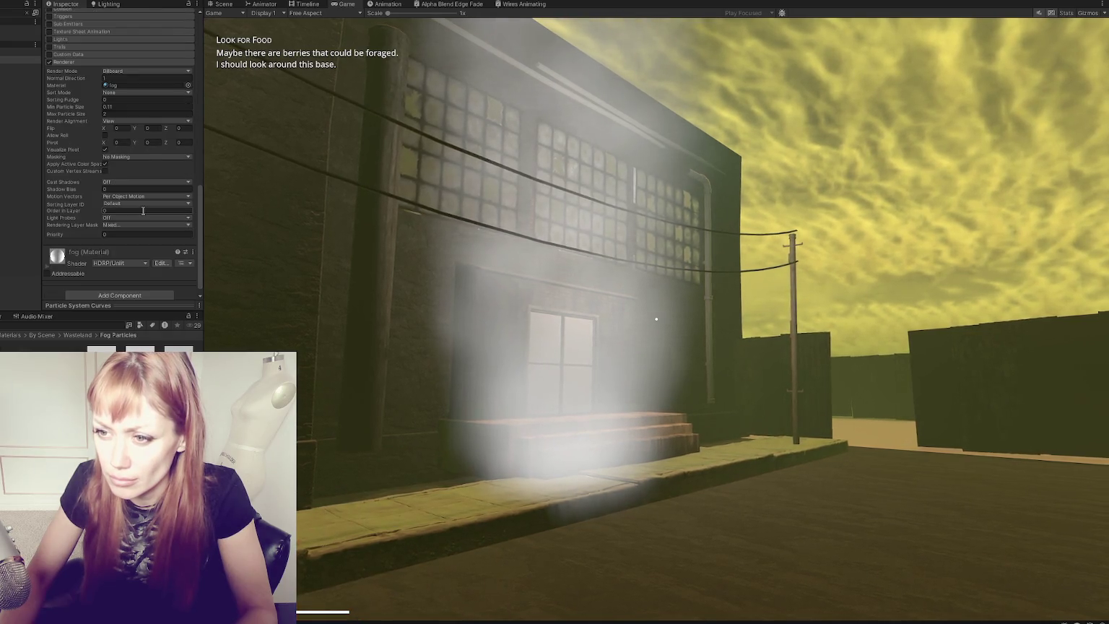
click(93, 254)
scroll(144, 192, down, 6)
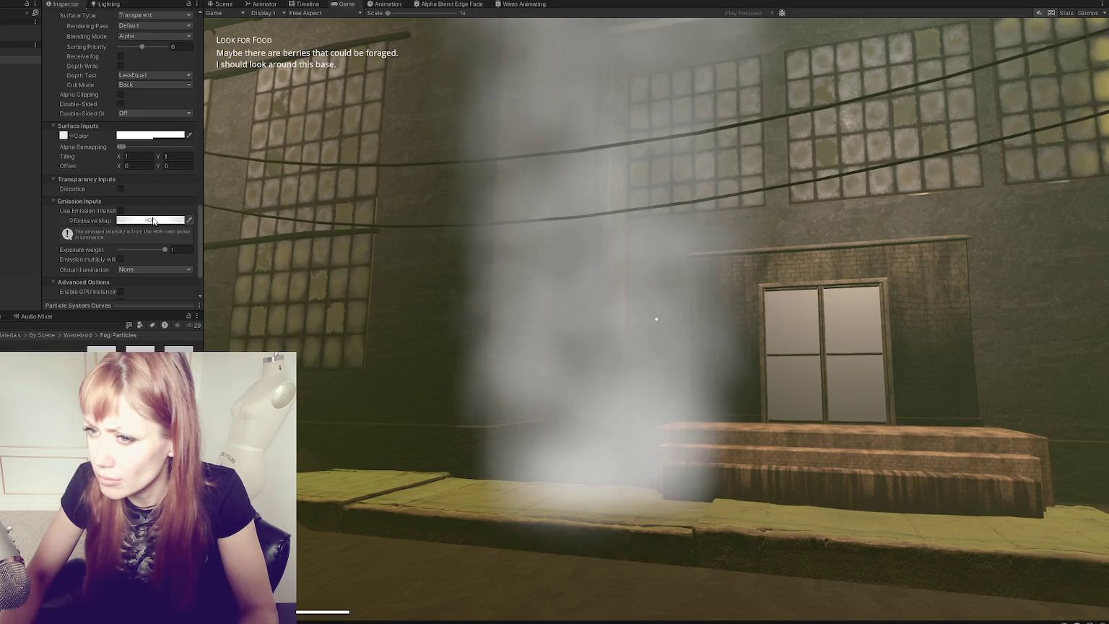
click(151, 135)
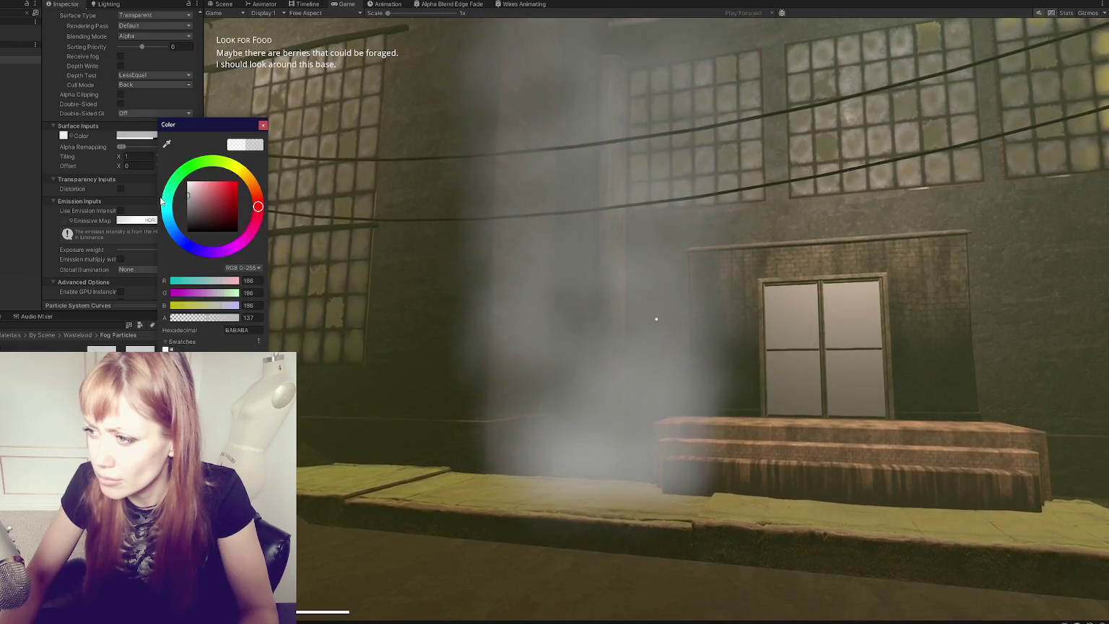
drag(161, 203, 150, 206)
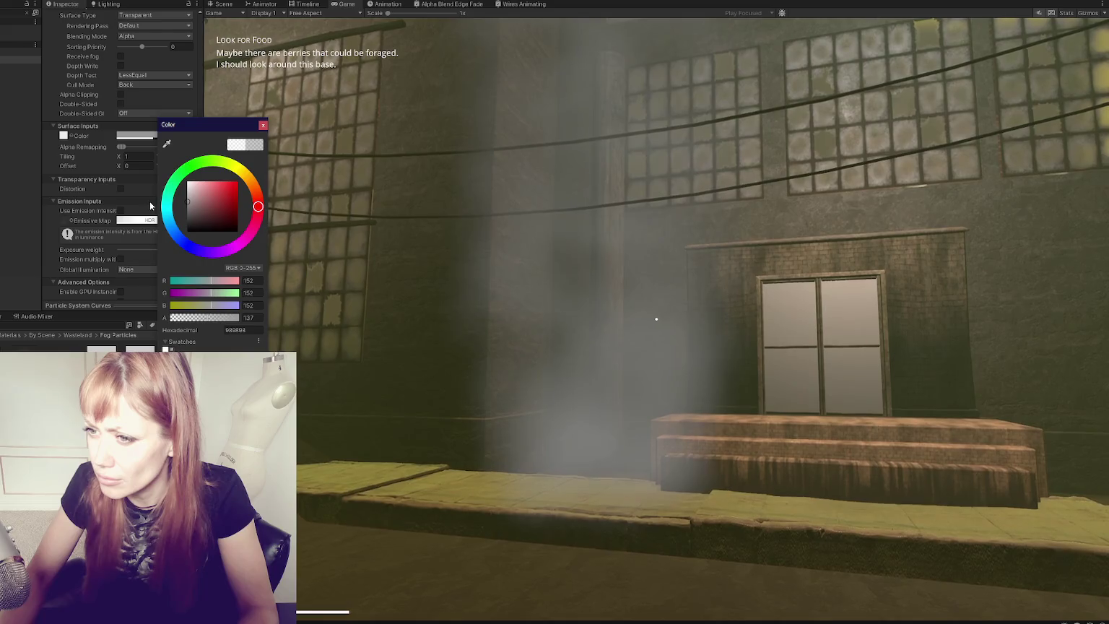
click(325, 217)
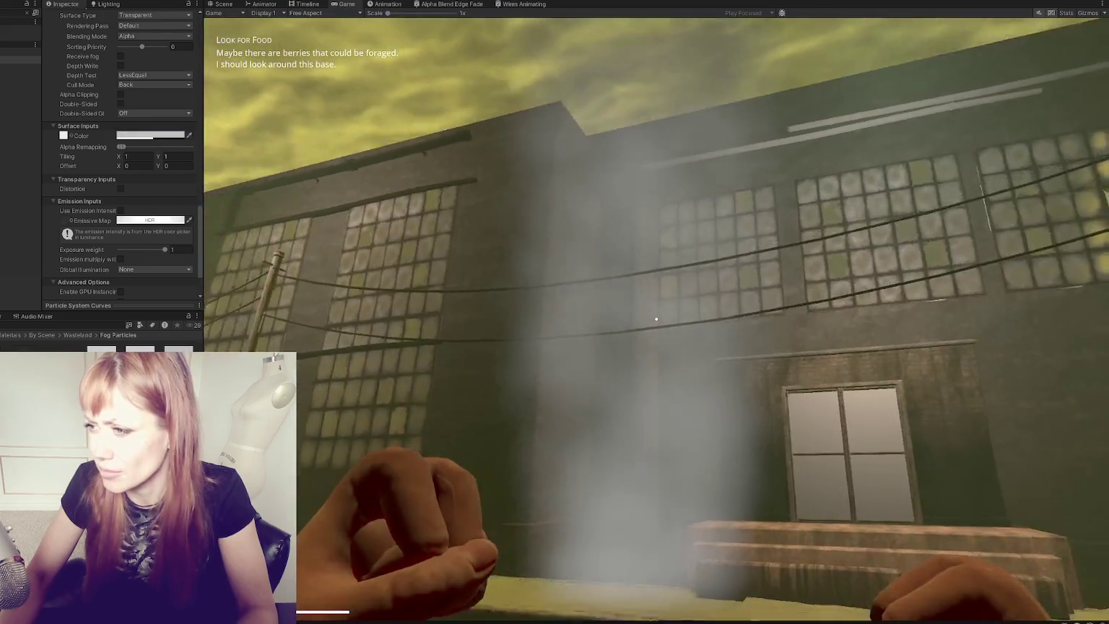
key(Escape)
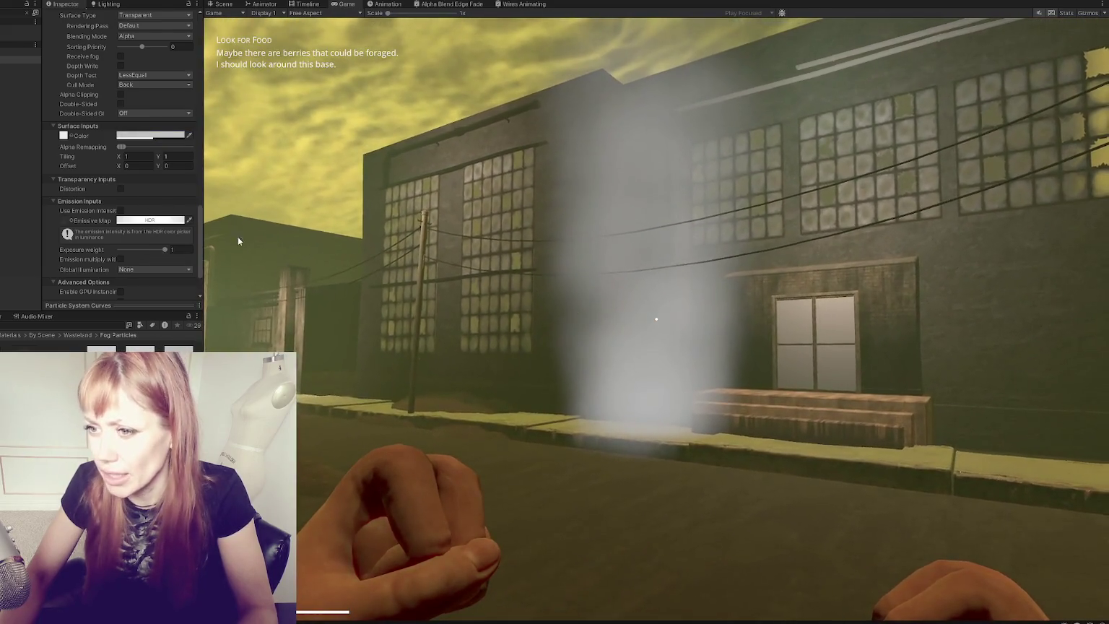
Step: Brighten the fog tint to lighter grey A2A2A2 at alpha 137
click(151, 135)
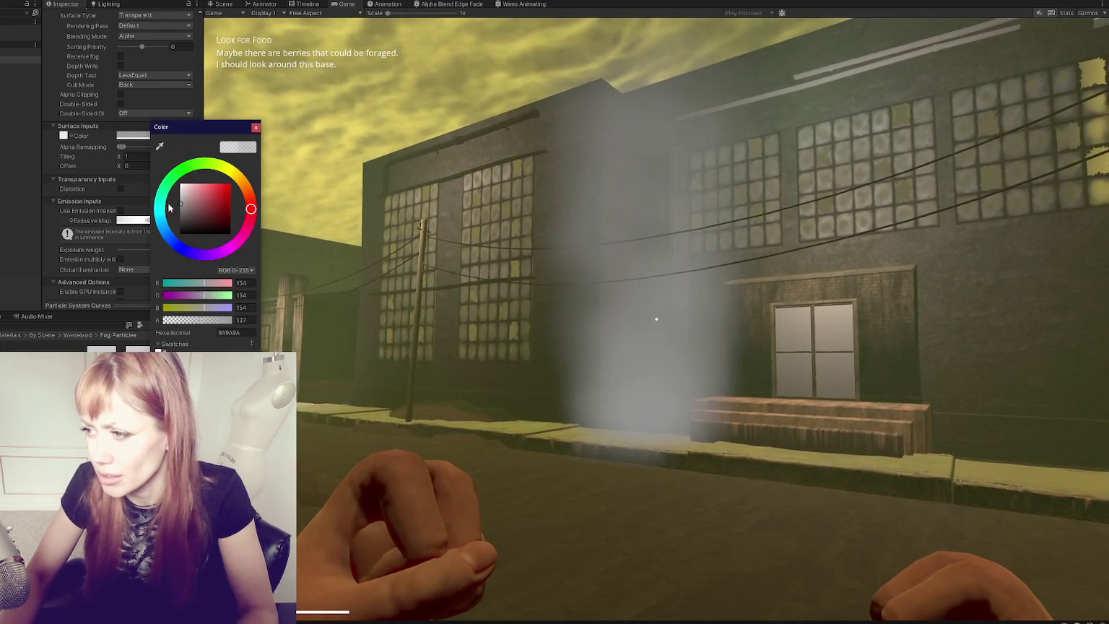
click(346, 216)
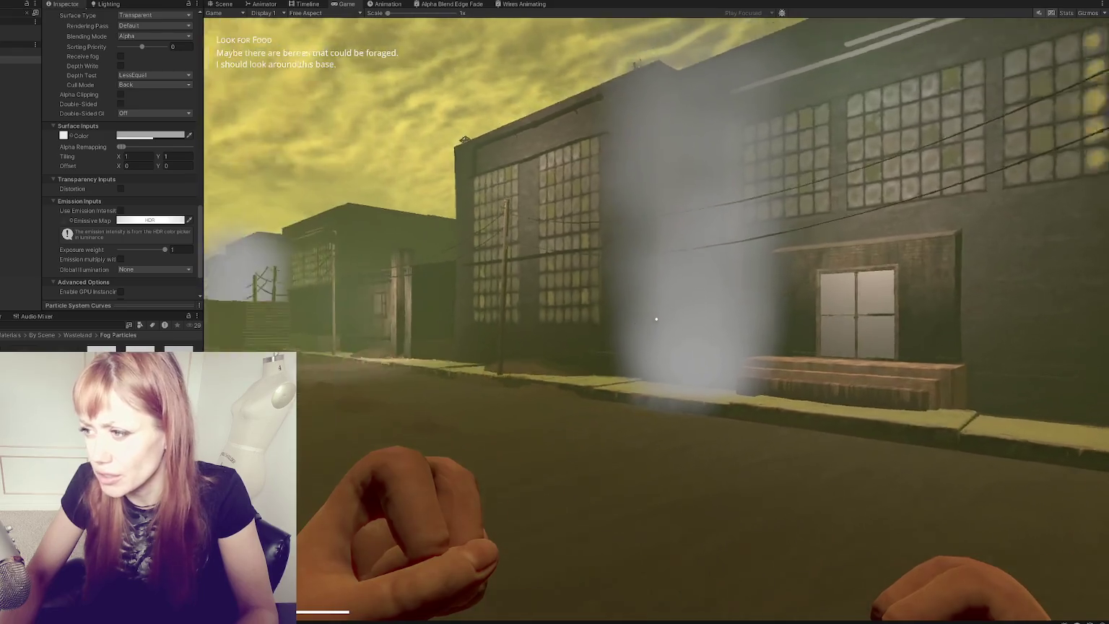
mouse_move(656, 319)
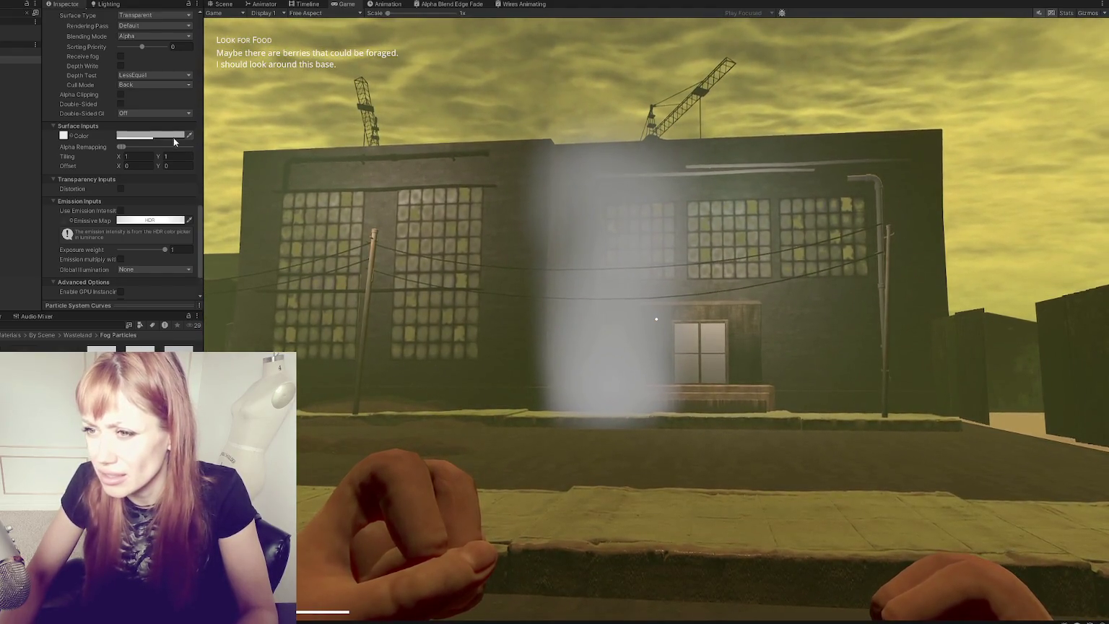
click(173, 137)
drag(173, 222, 174, 210)
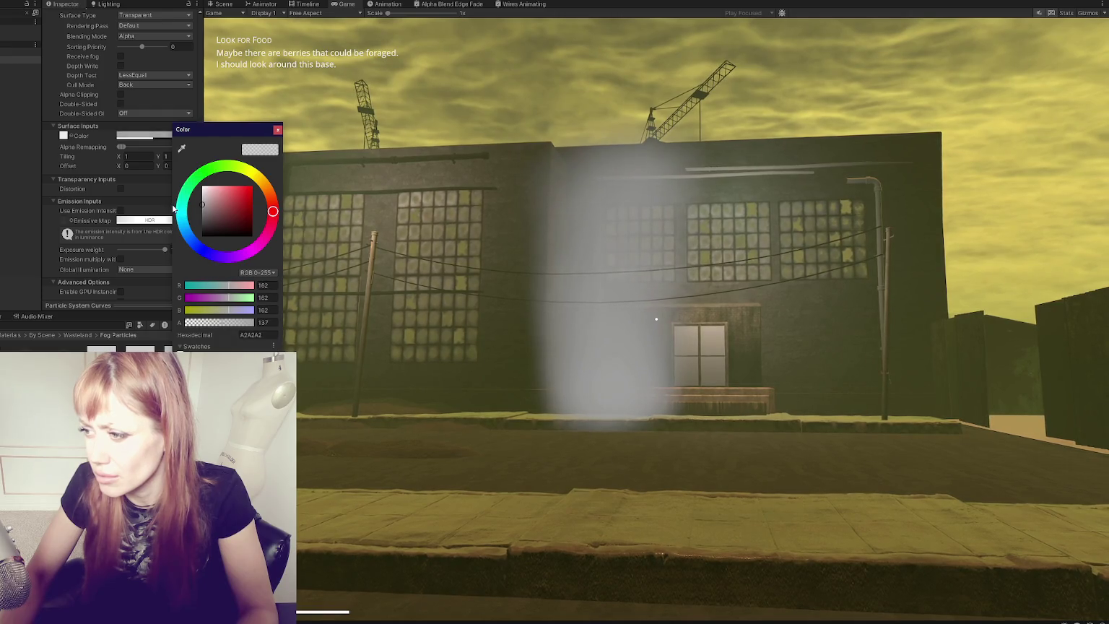
Step: Walk up to the door and back away to check the softer fog column
click(506, 304)
key(w)
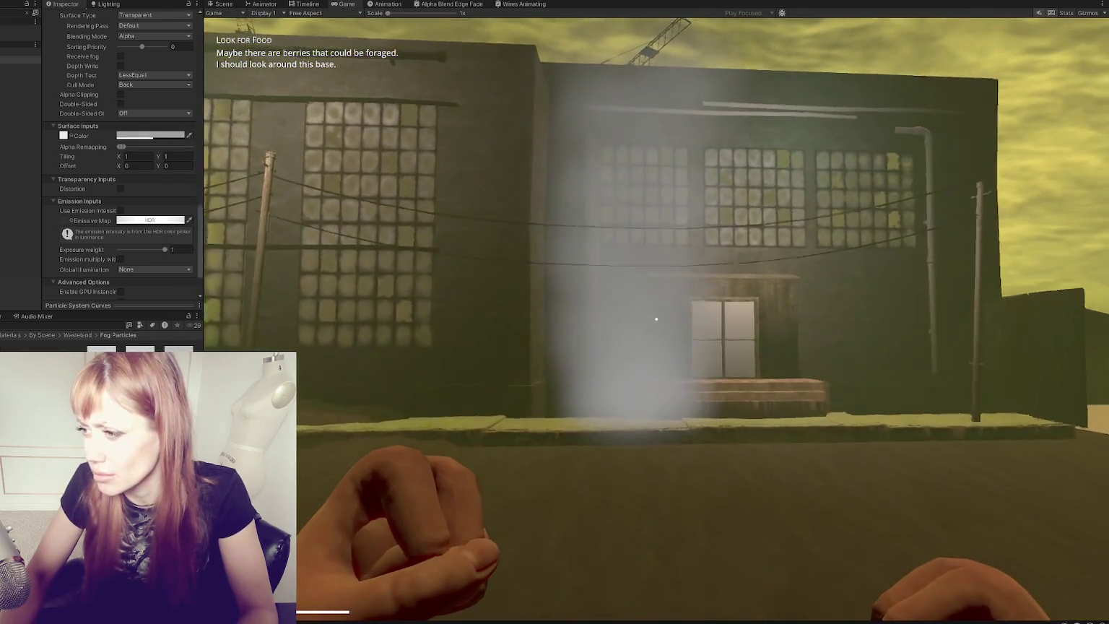
key(w)
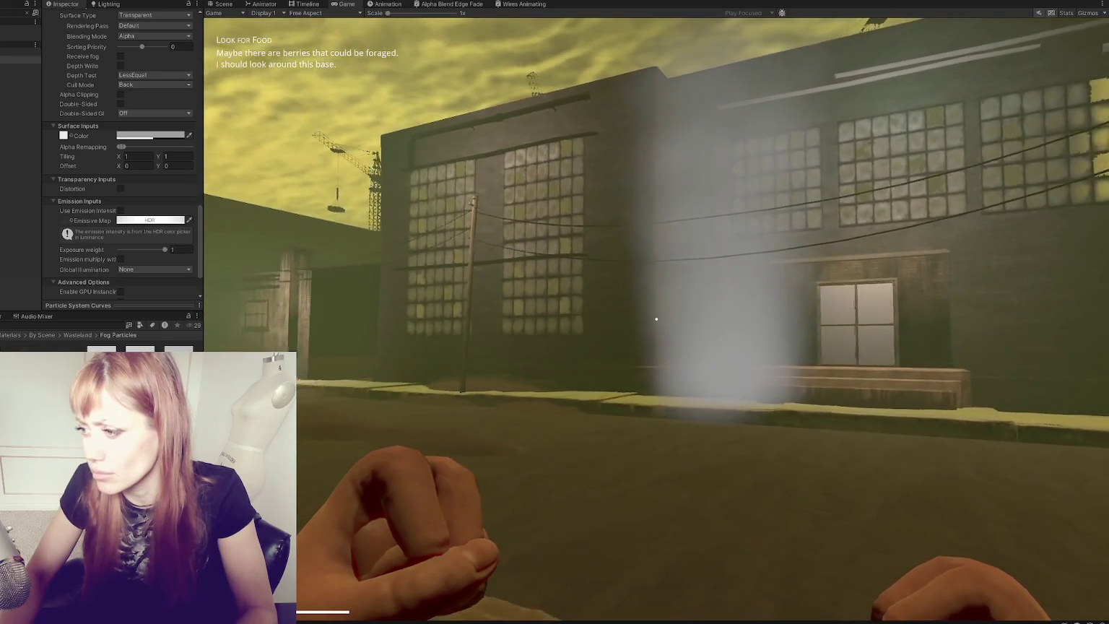
key(w)
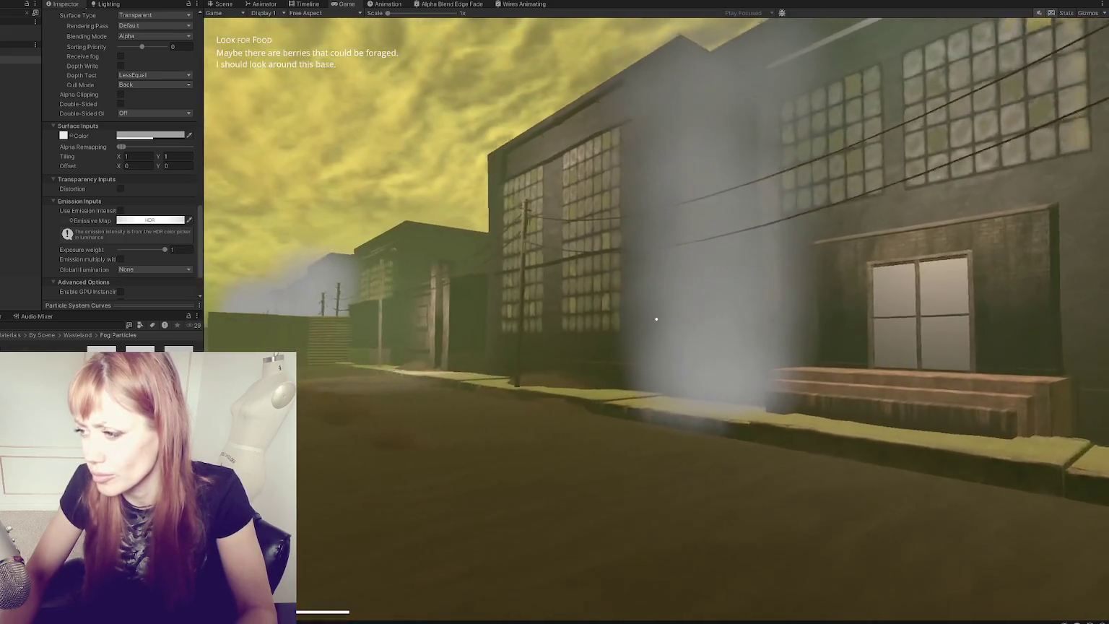
key(w)
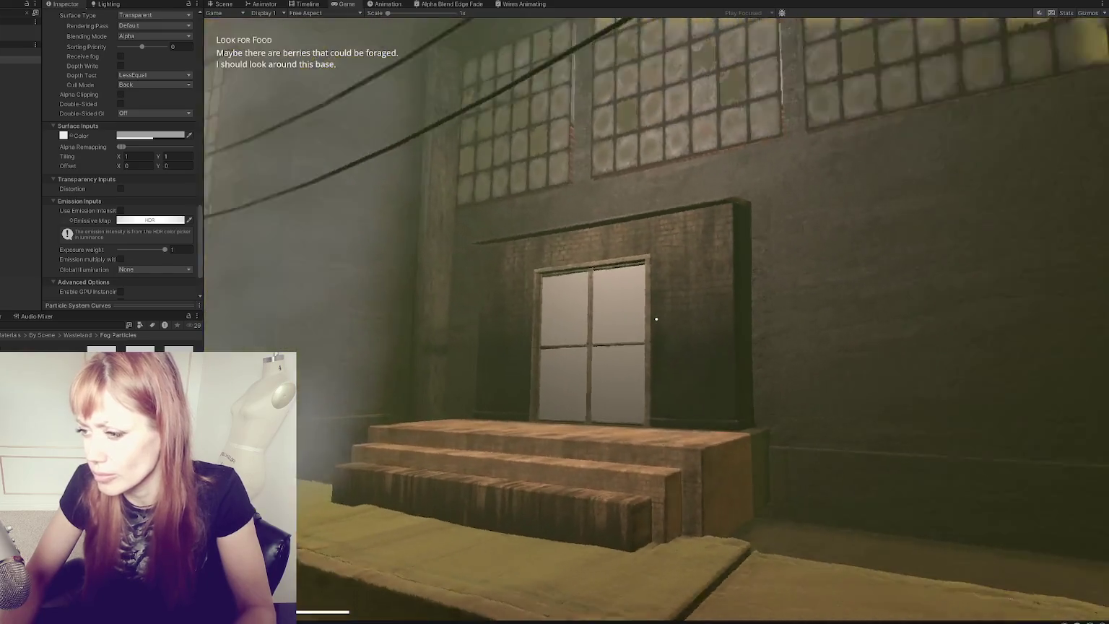
key(s)
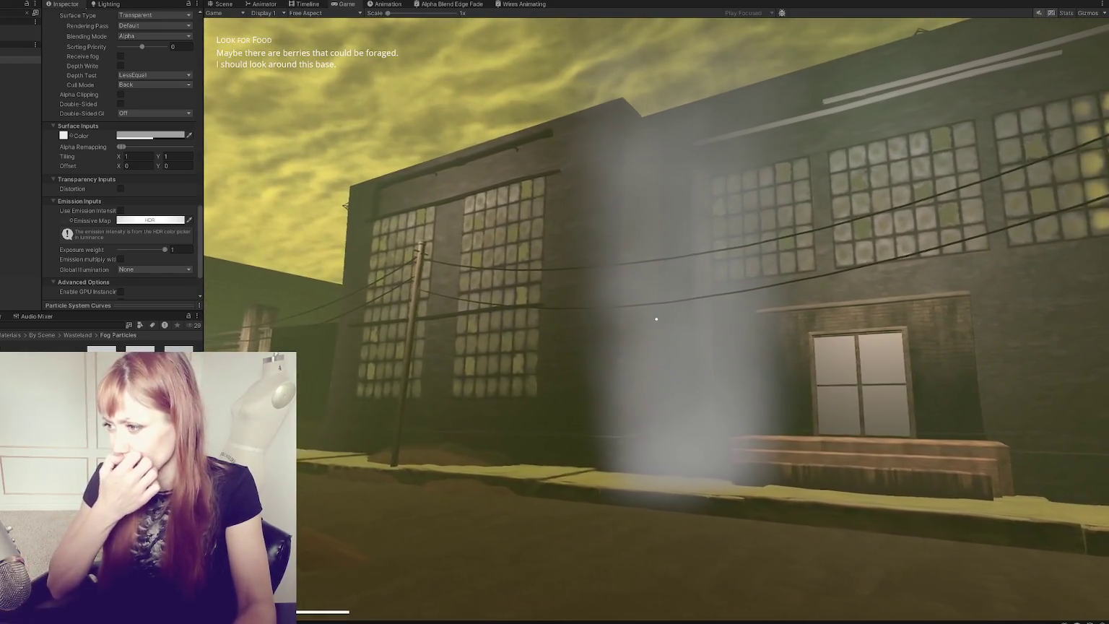
key(a)
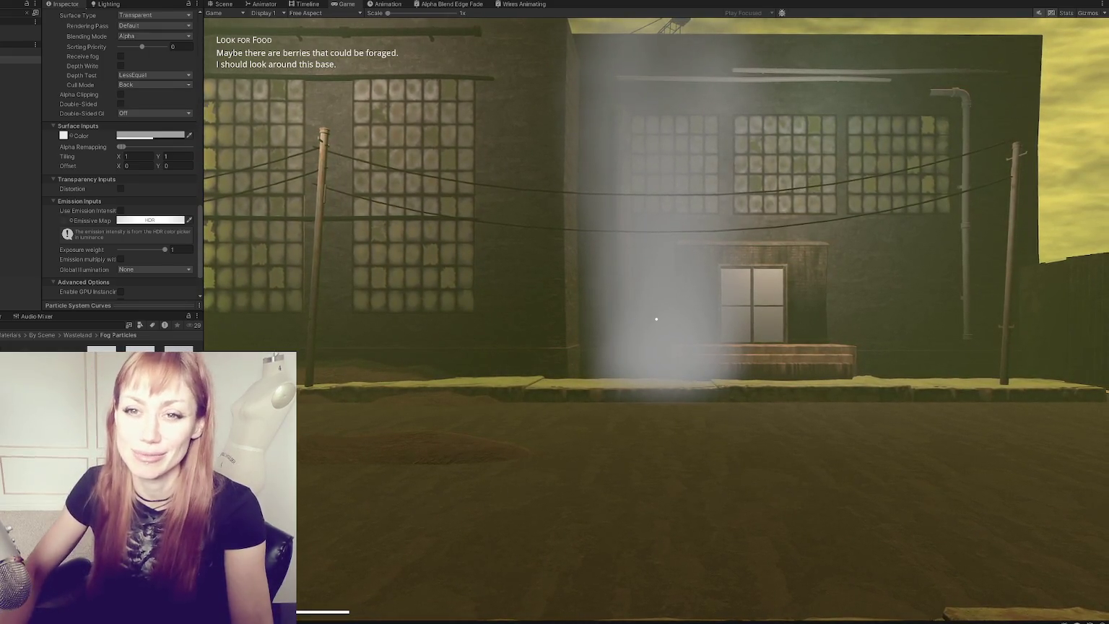
Step: Pause and resume the game, then walk along the brick facade past the fog
key(Escape)
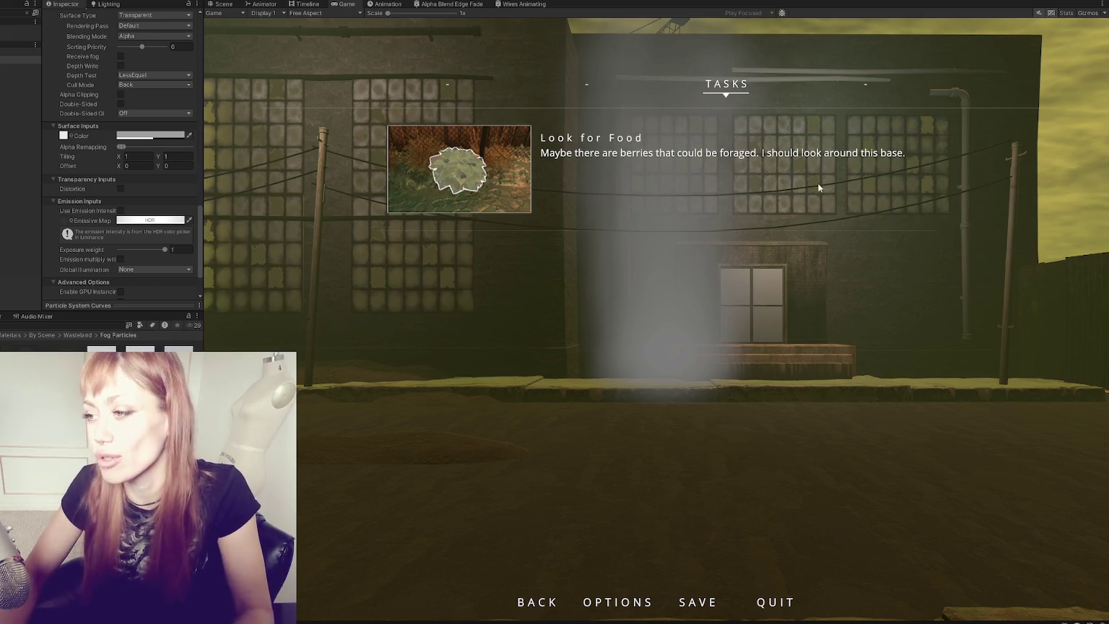
key(Escape)
key(w)
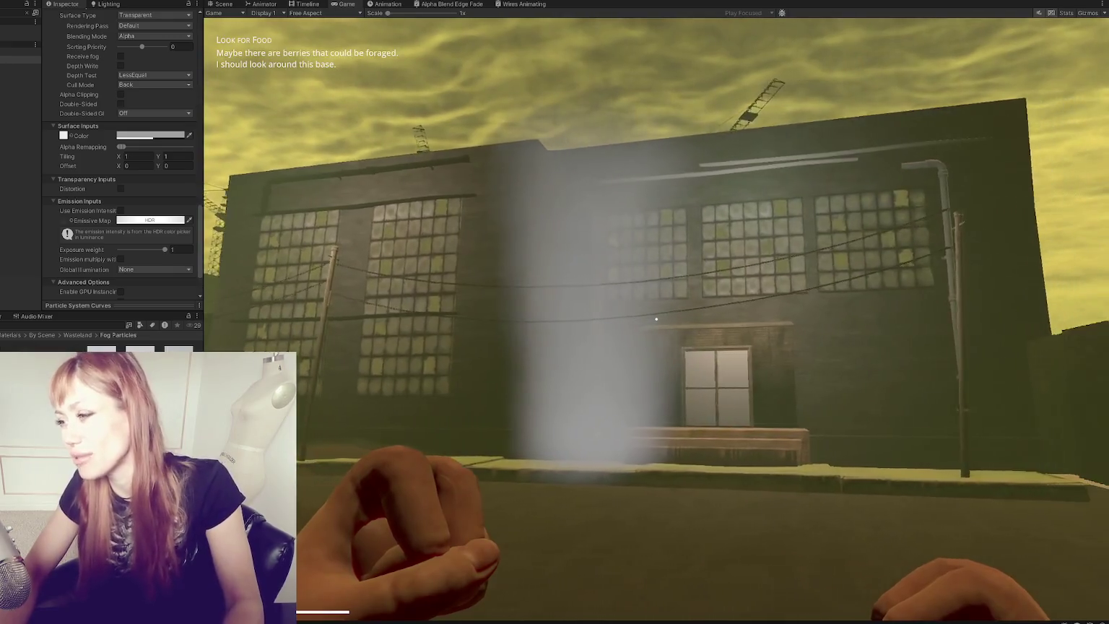
key(w)
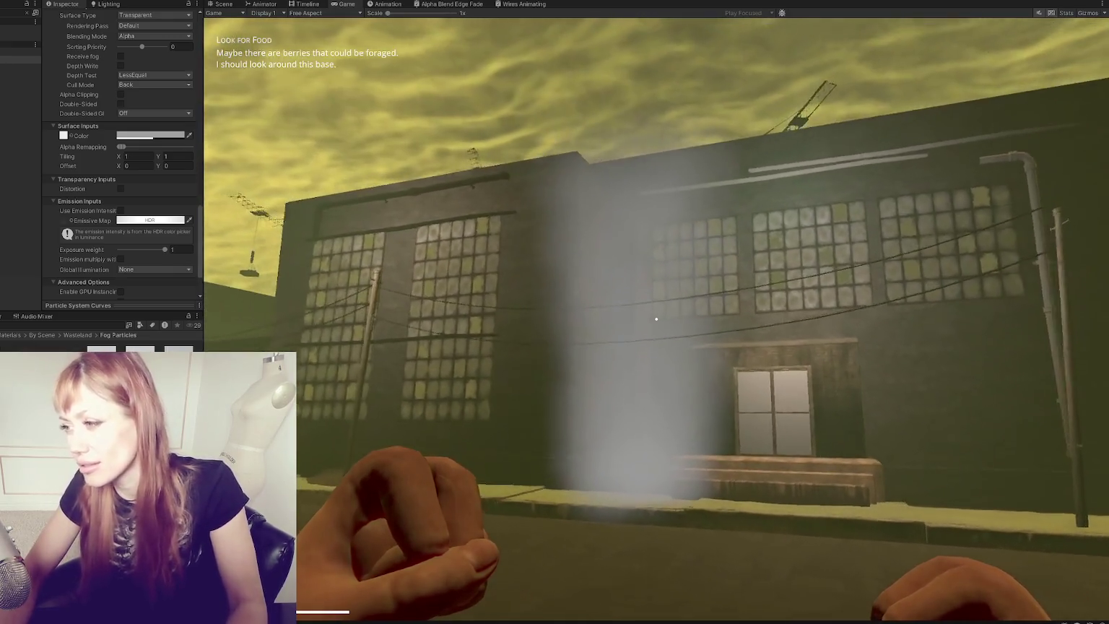
key(w)
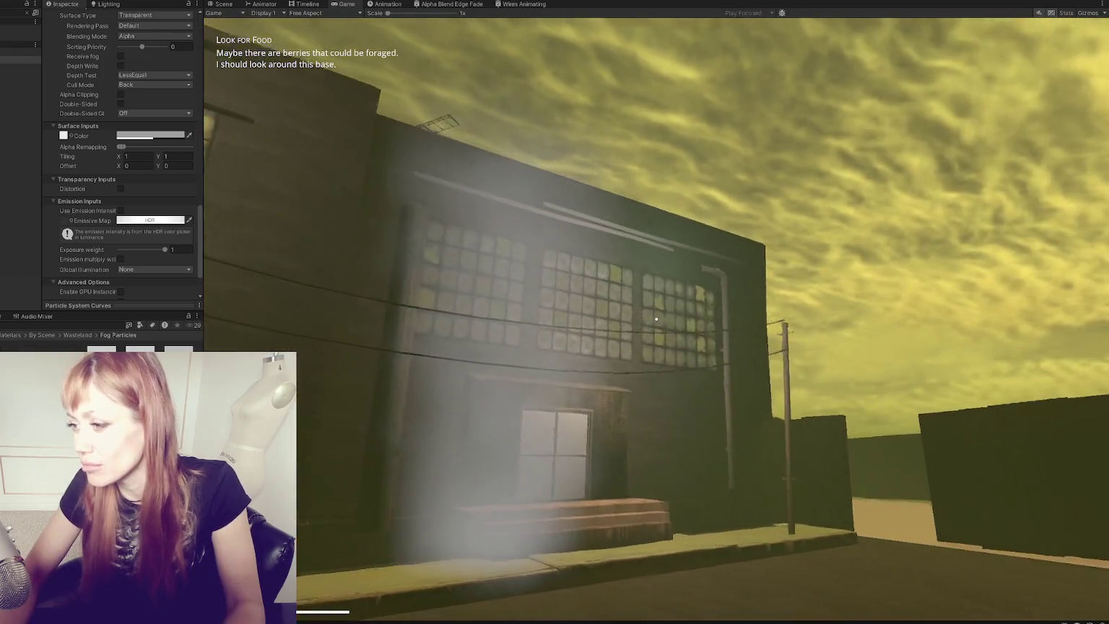
key(w)
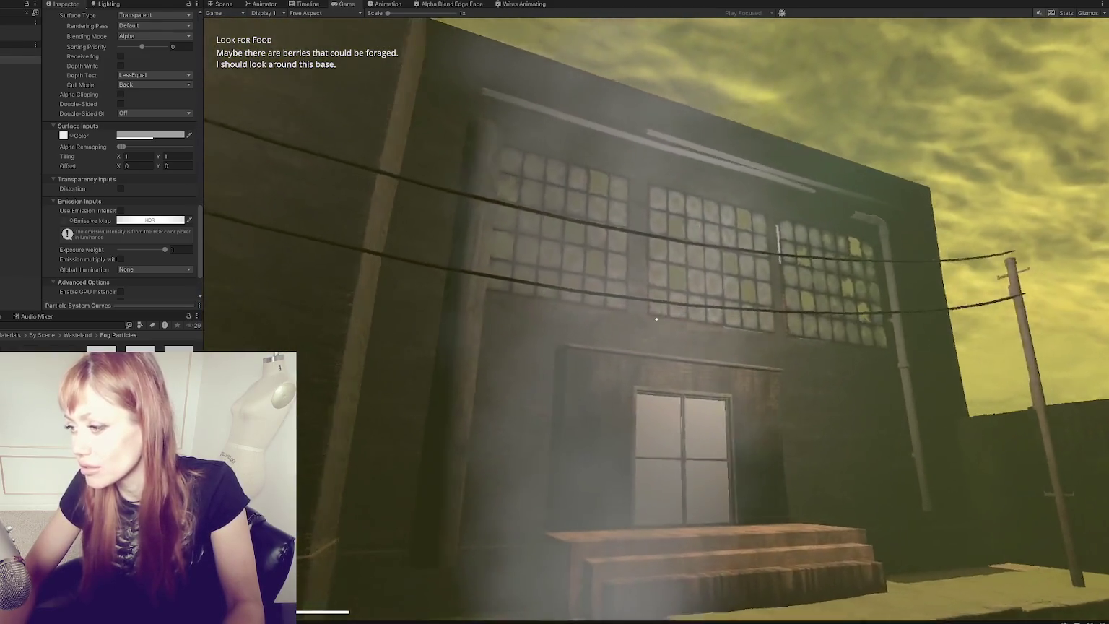
key(w)
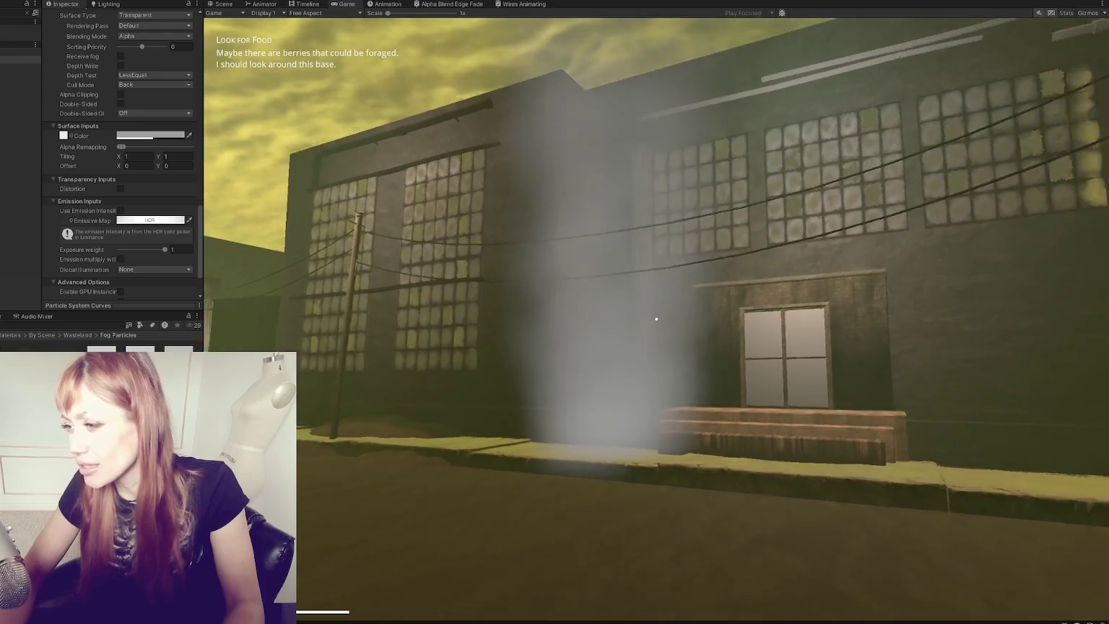
Step: Back away behind the fence, then walk through the fog to the door and look up
key(s)
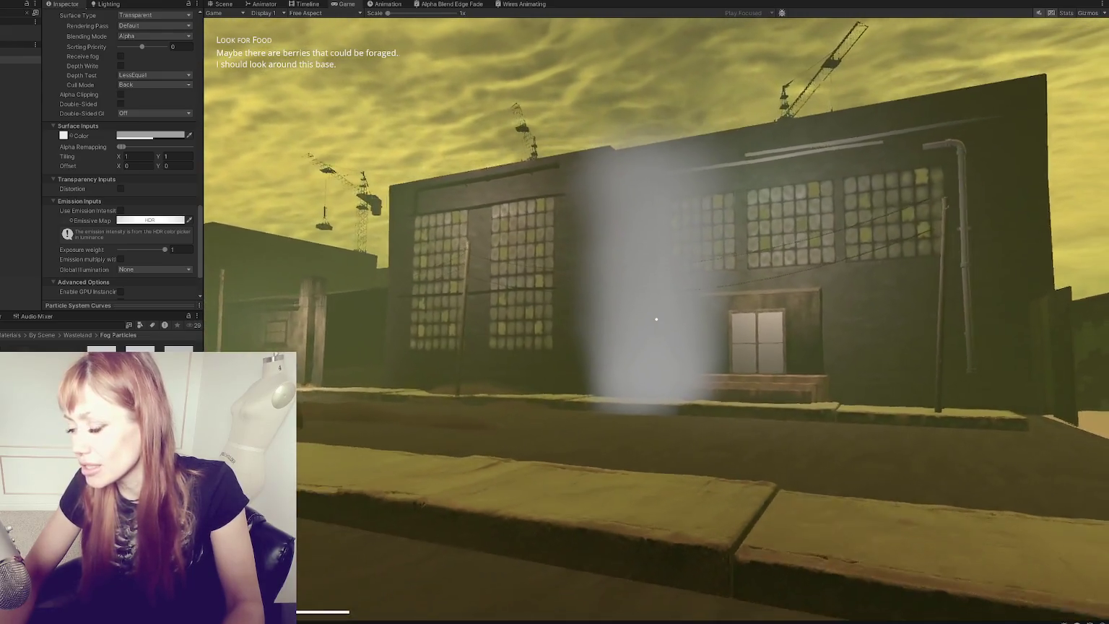
key(s)
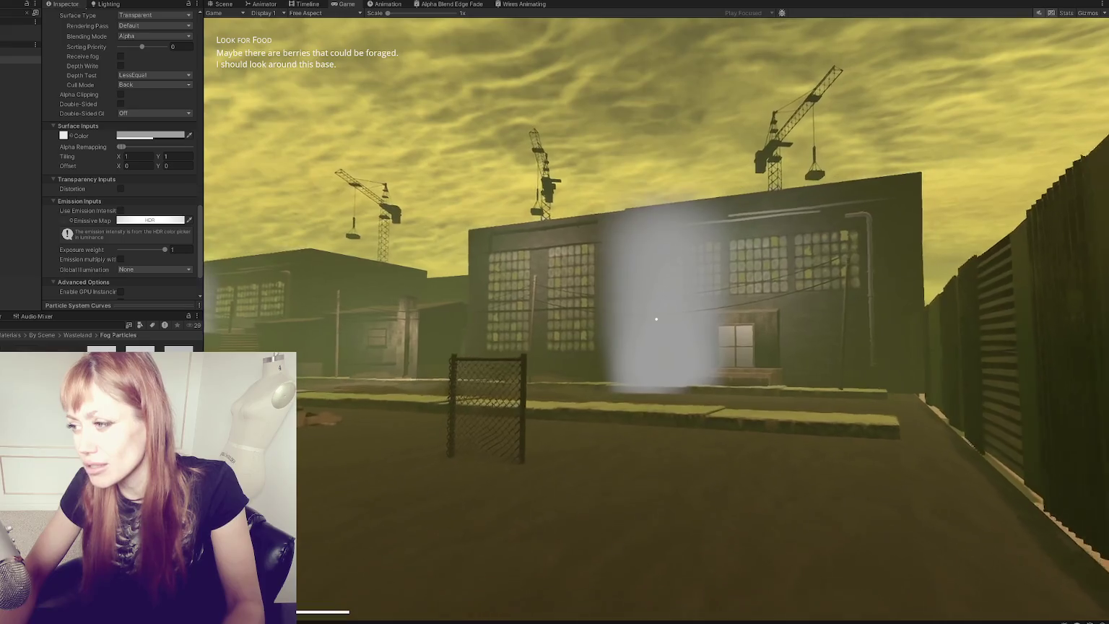
key(a)
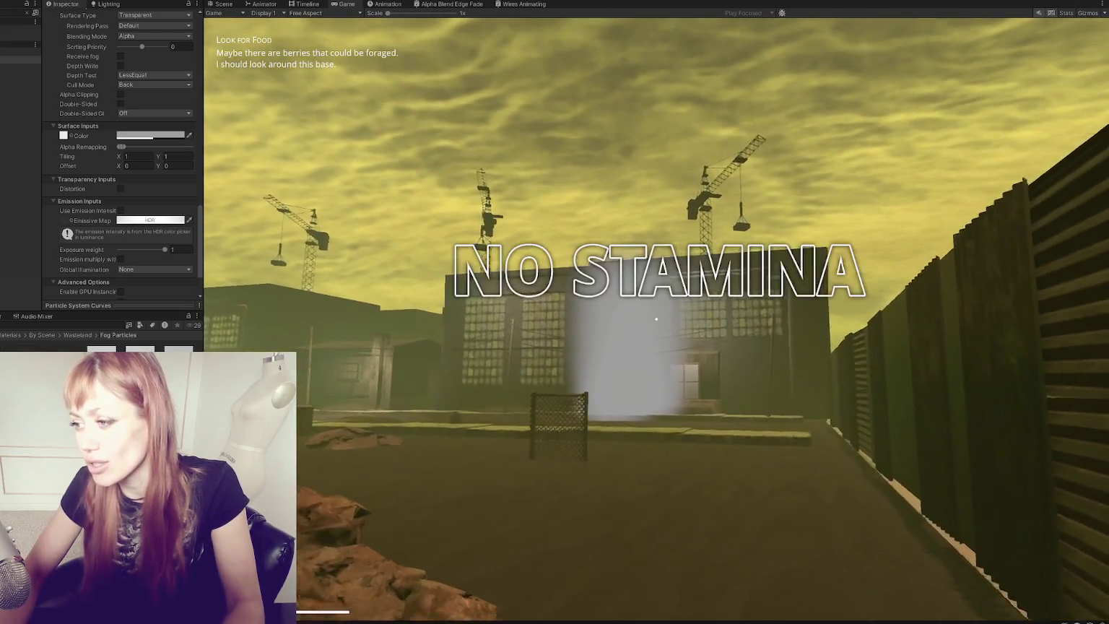
key(w)
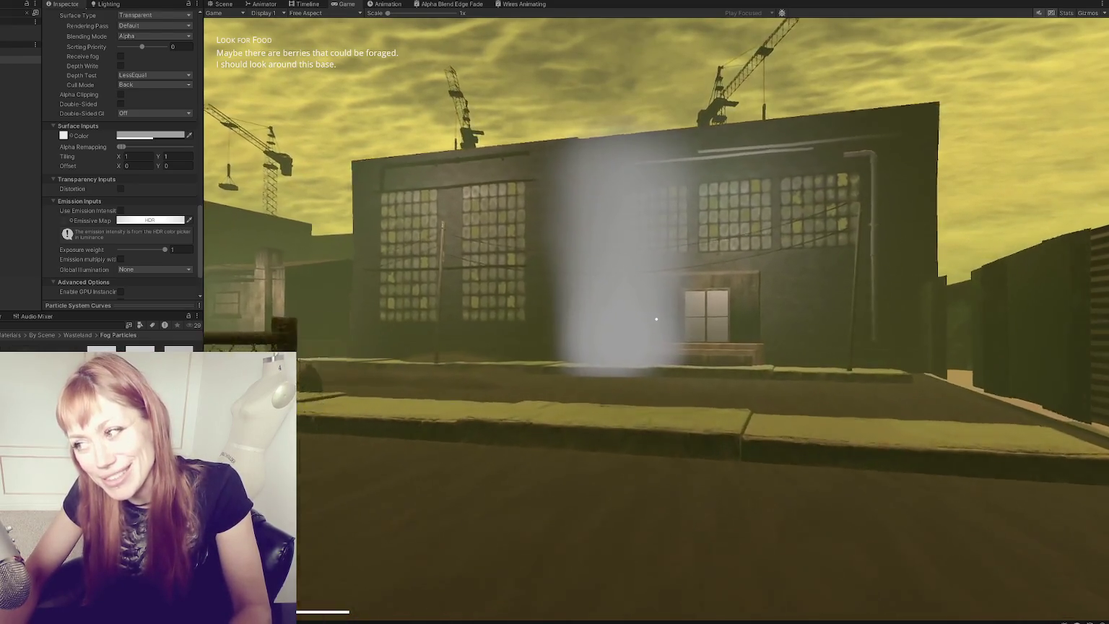
key(w)
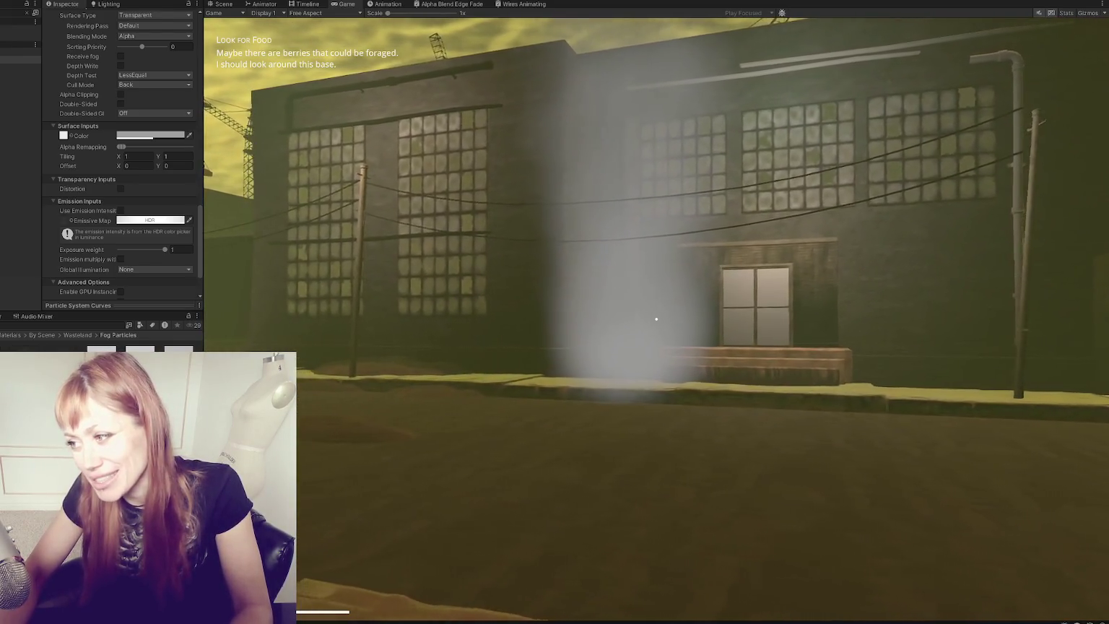
key(w)
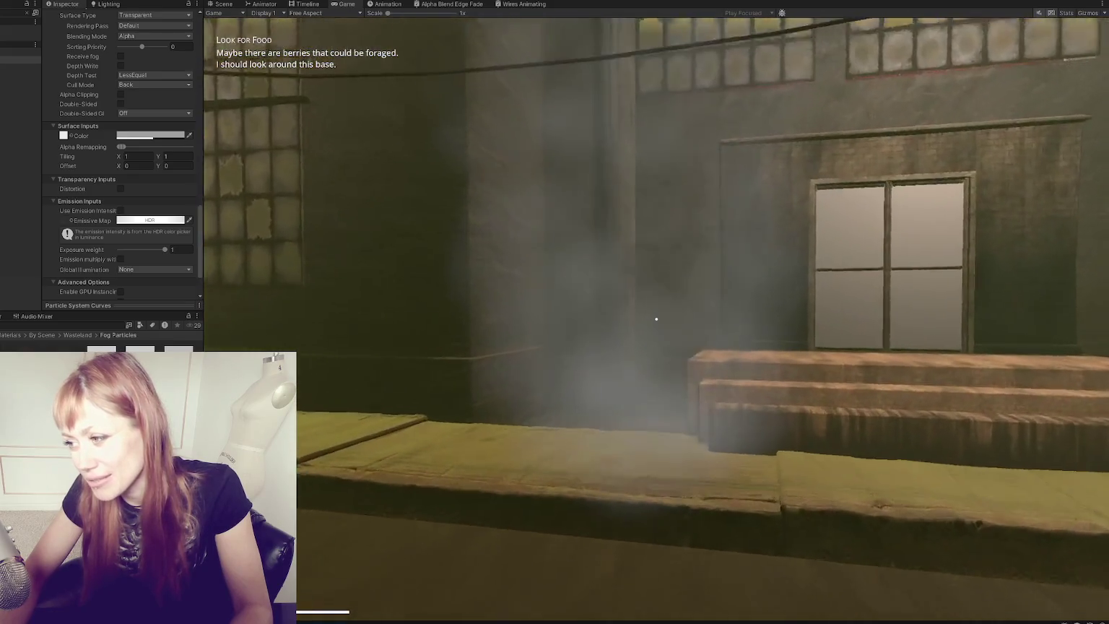
key(w)
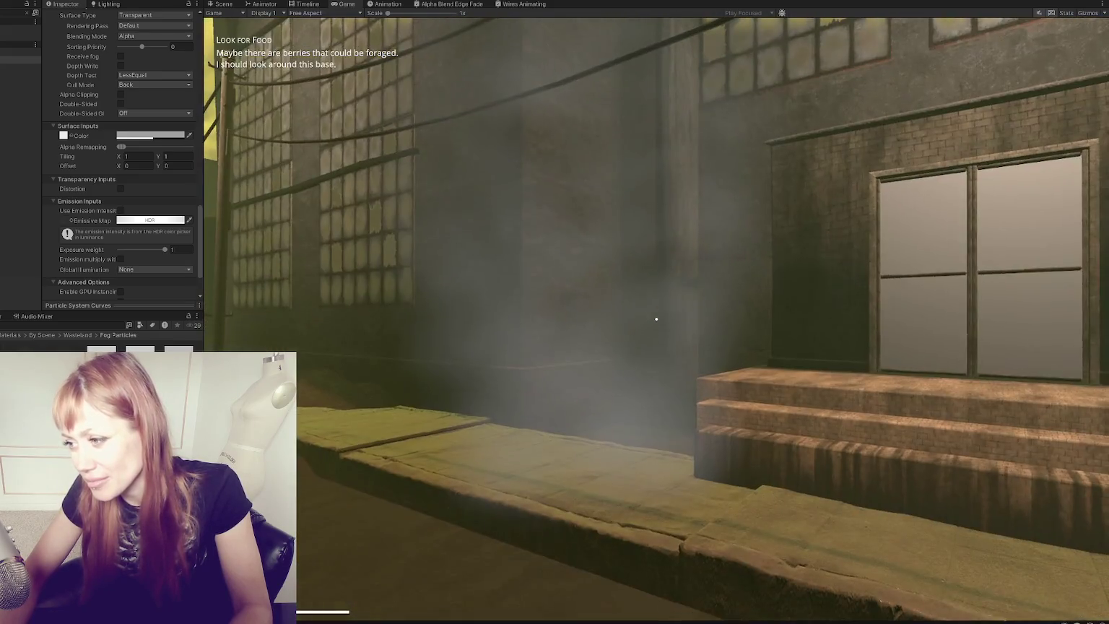
key(w)
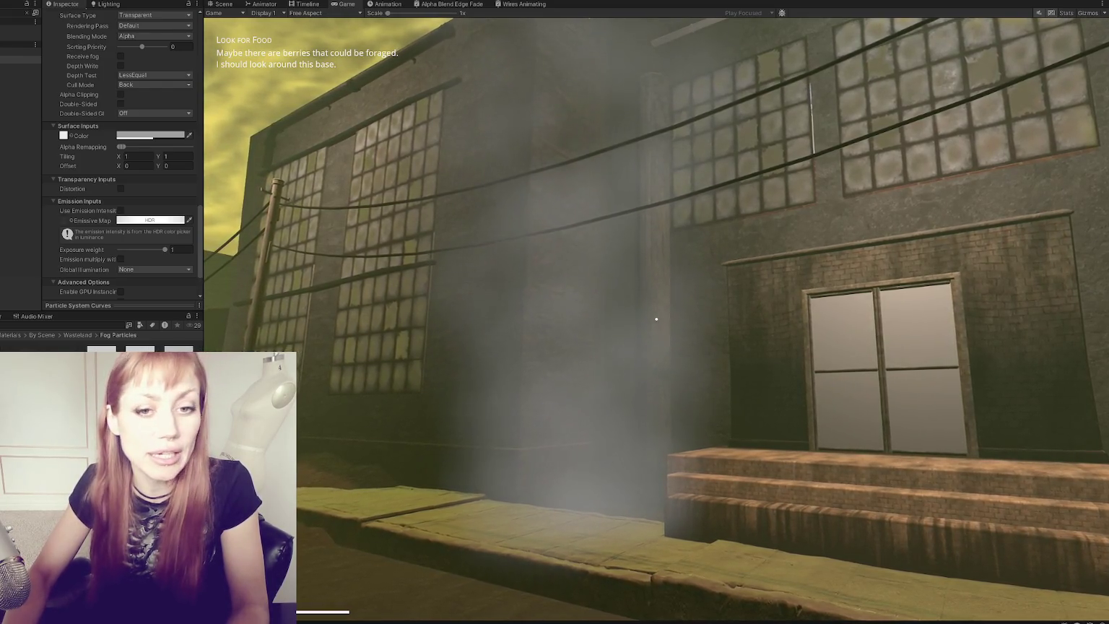
Step: Switch to the Chrome window showing the Meshtastic homepage
key(alt+Tab)
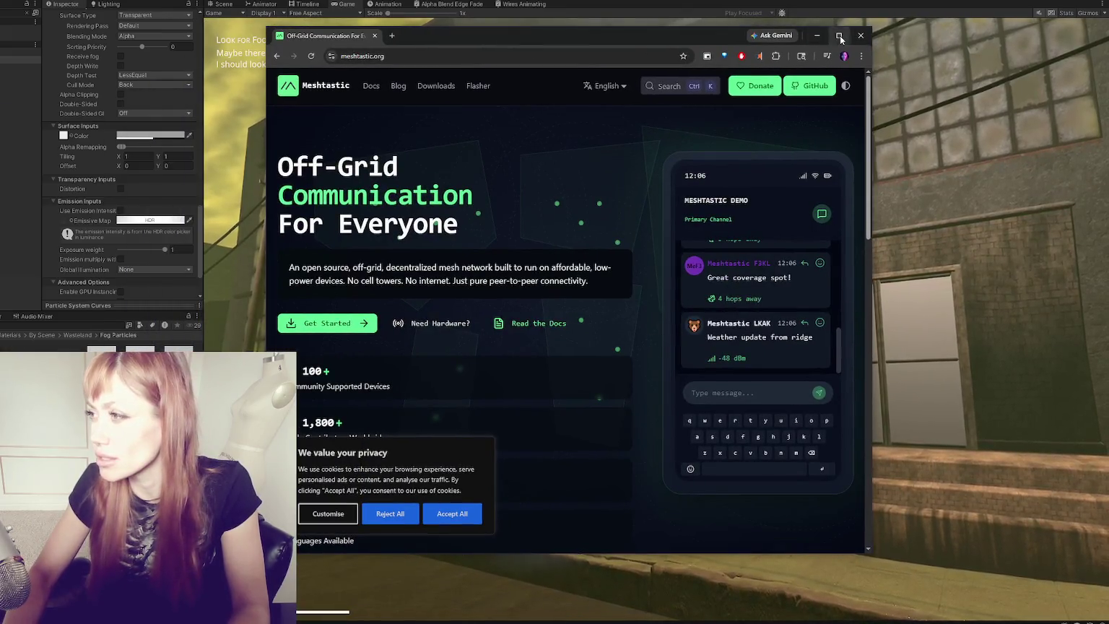
Step: Make the Meshtastic homepage fullscreen and highlight its Off-Grid heading and description
key(F11)
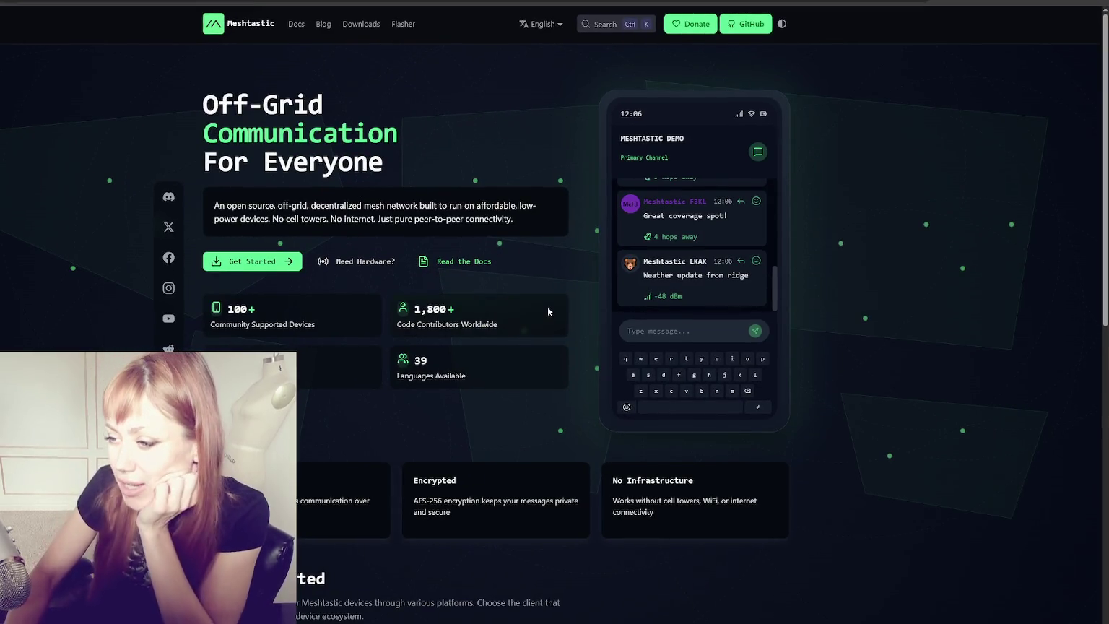
scroll(547, 307, down, 3)
scroll(530, 154, down, 5)
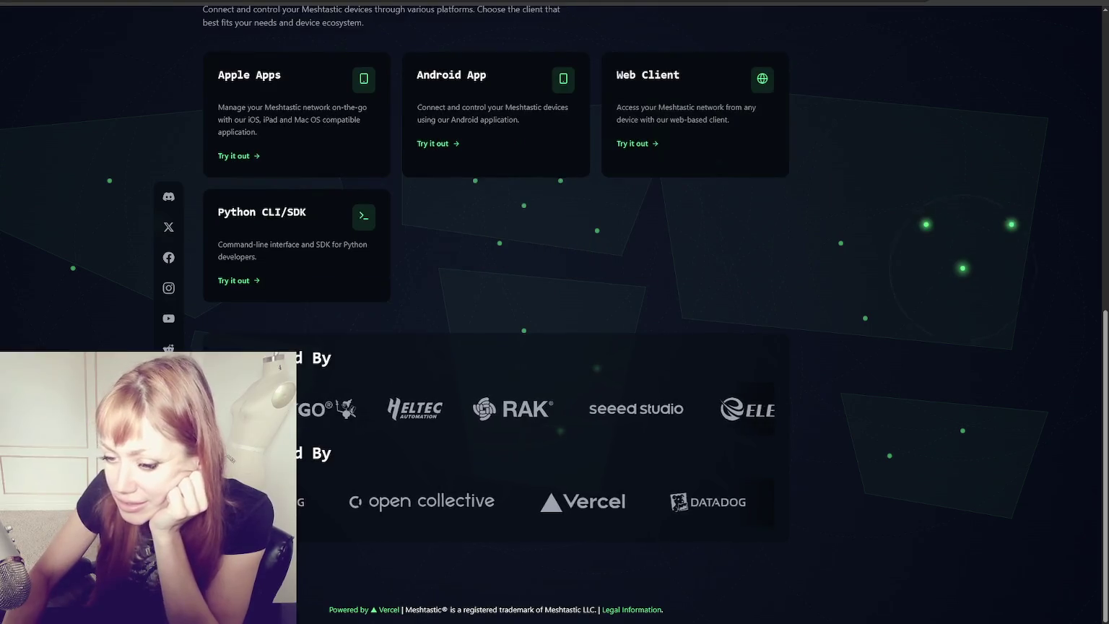
scroll(603, 322, up, 8)
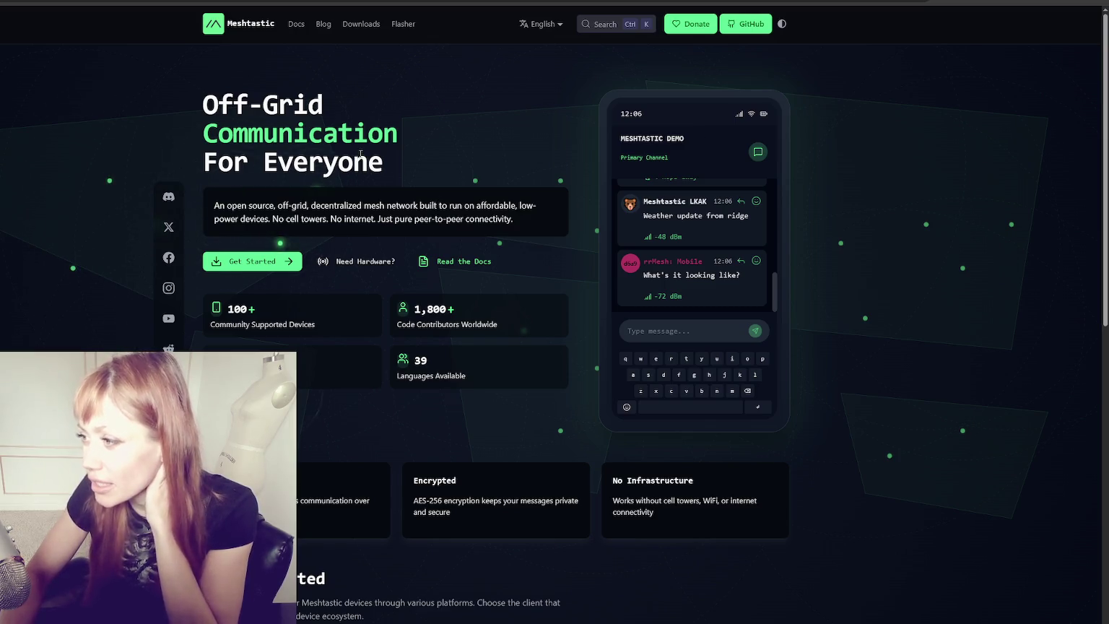
drag(323, 105, 216, 106)
mouse_move(212, 207)
mouse_down()
mouse_move(527, 208)
mouse_move(266, 222)
mouse_move(514, 219)
mouse_up()
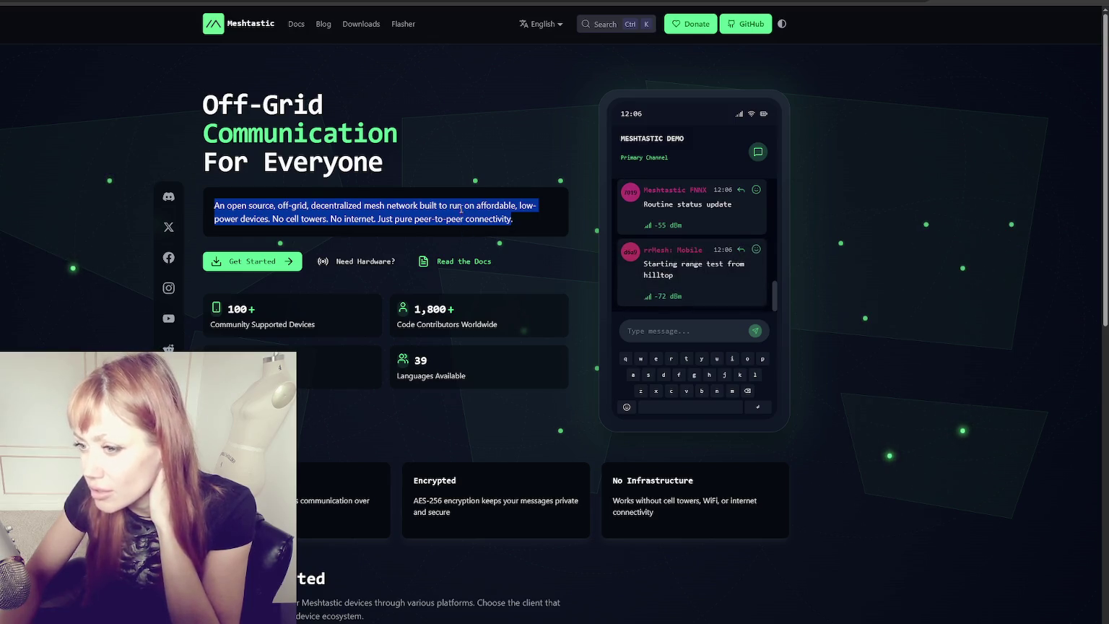
Step: Highlight text in the Long Range and Encrypted feature cards
scroll(465, 238, down, 2)
scroll(461, 213, down, 1)
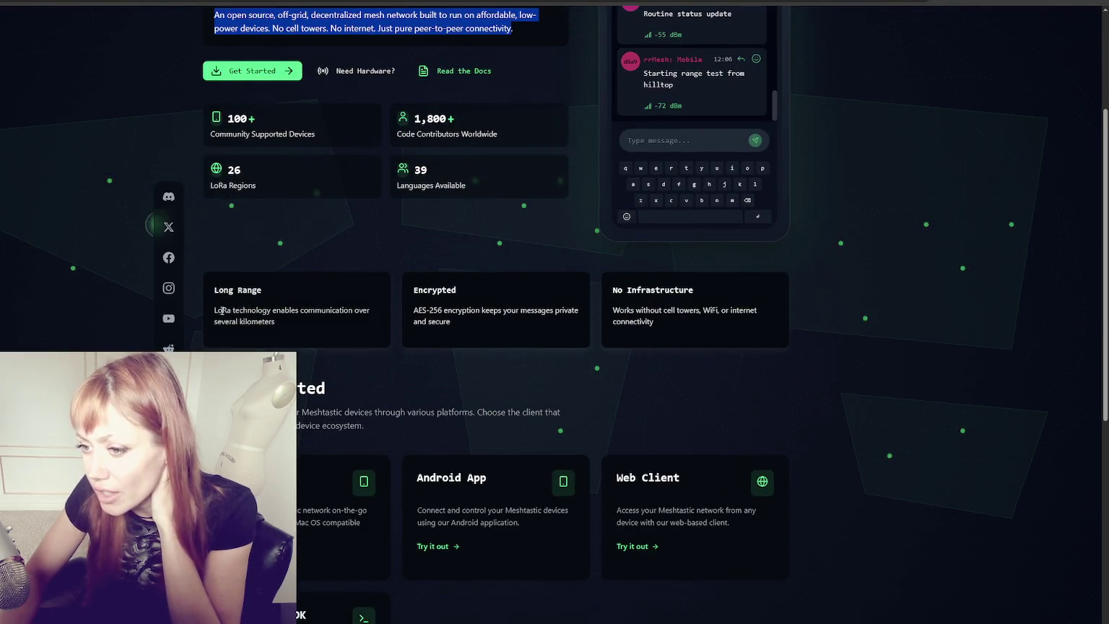
drag(215, 310, 382, 313)
click(338, 315)
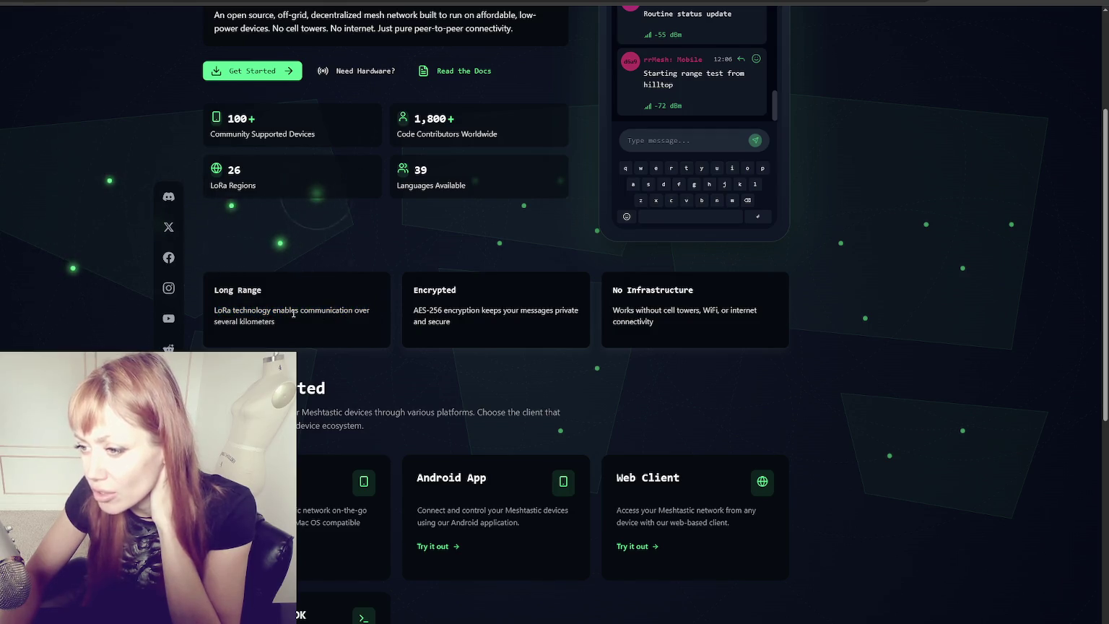
drag(238, 321, 277, 322)
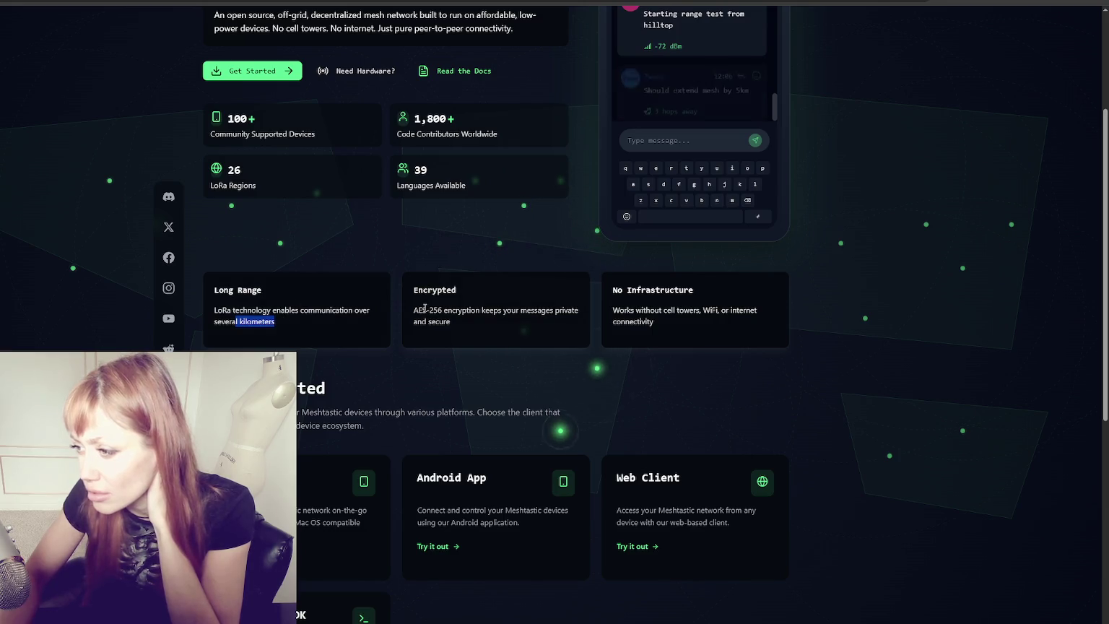
mouse_move(414, 310)
mouse_down()
mouse_move(664, 312)
mouse_move(734, 324)
mouse_up()
scroll(827, 306, down, 3)
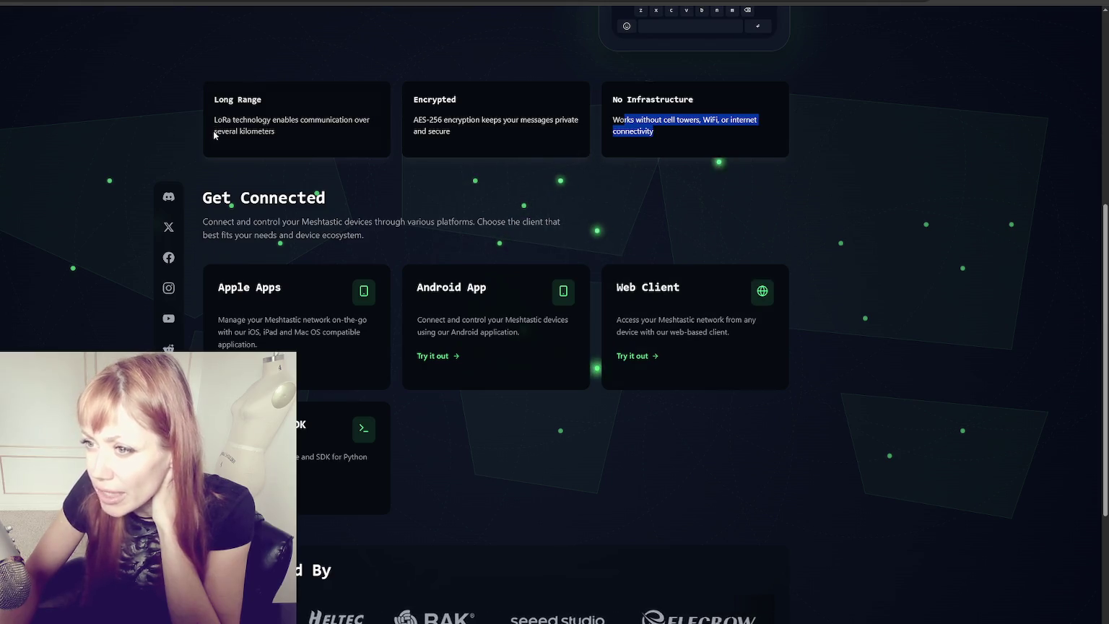
drag(212, 132, 300, 132)
Step: Scroll through the rest of the homepage, then open the Docs Introduction page
scroll(383, 233, down, 3)
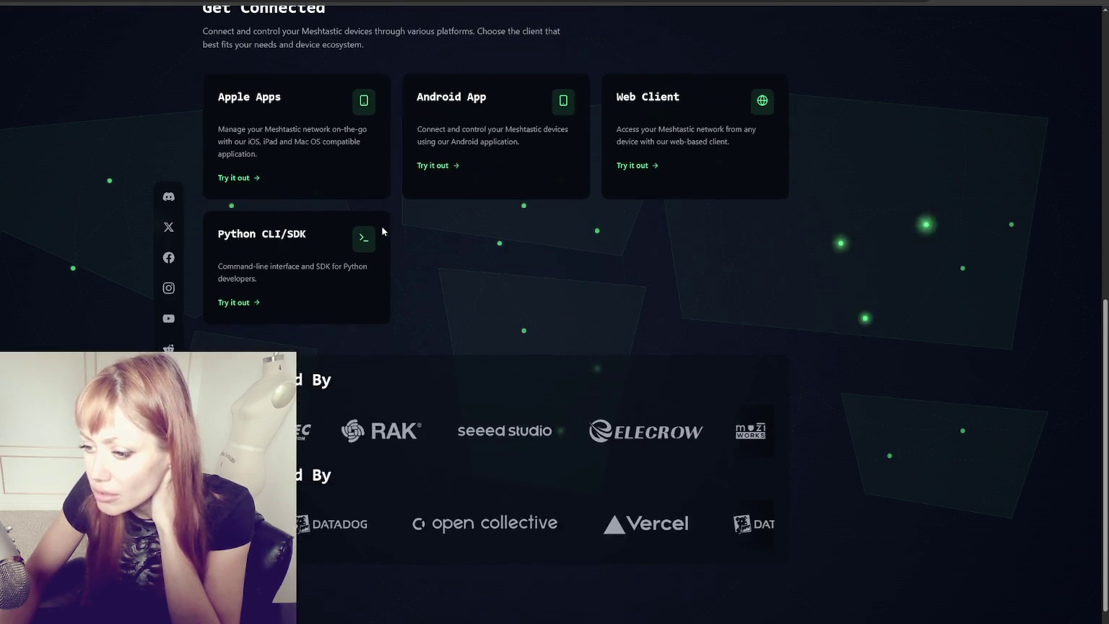
scroll(391, 223, down, 1)
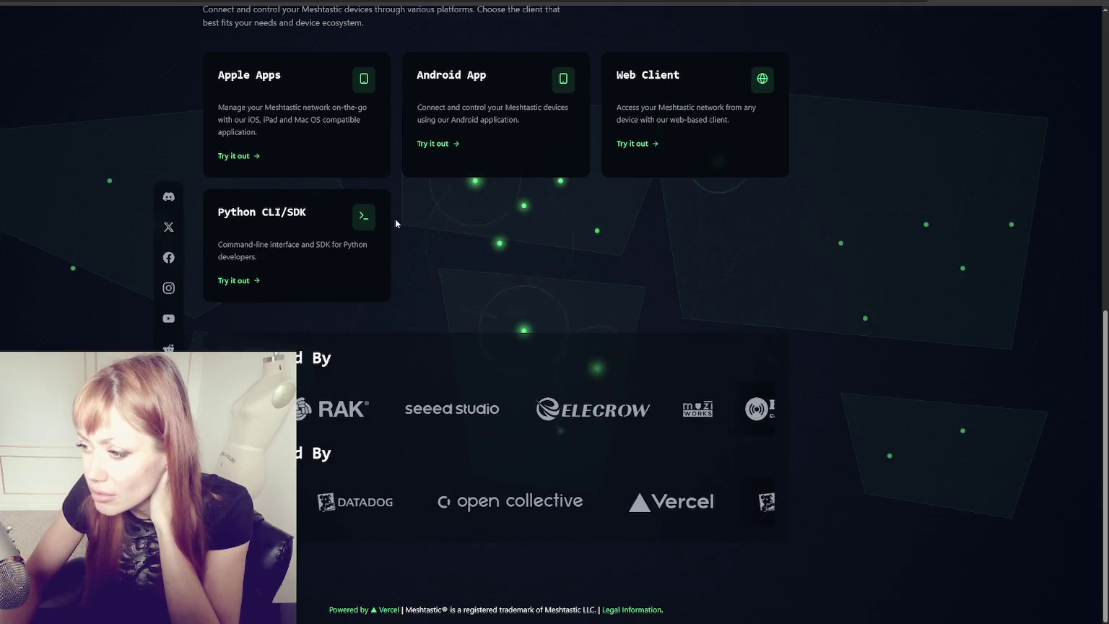
scroll(169, 237, up, 2)
scroll(169, 237, up, 10)
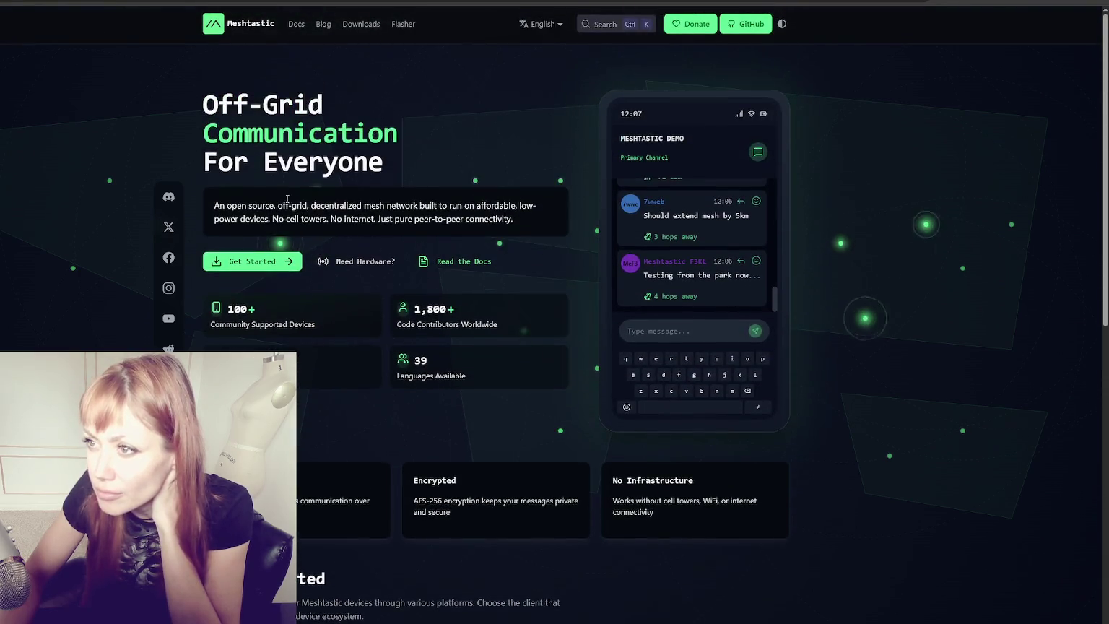
click(296, 23)
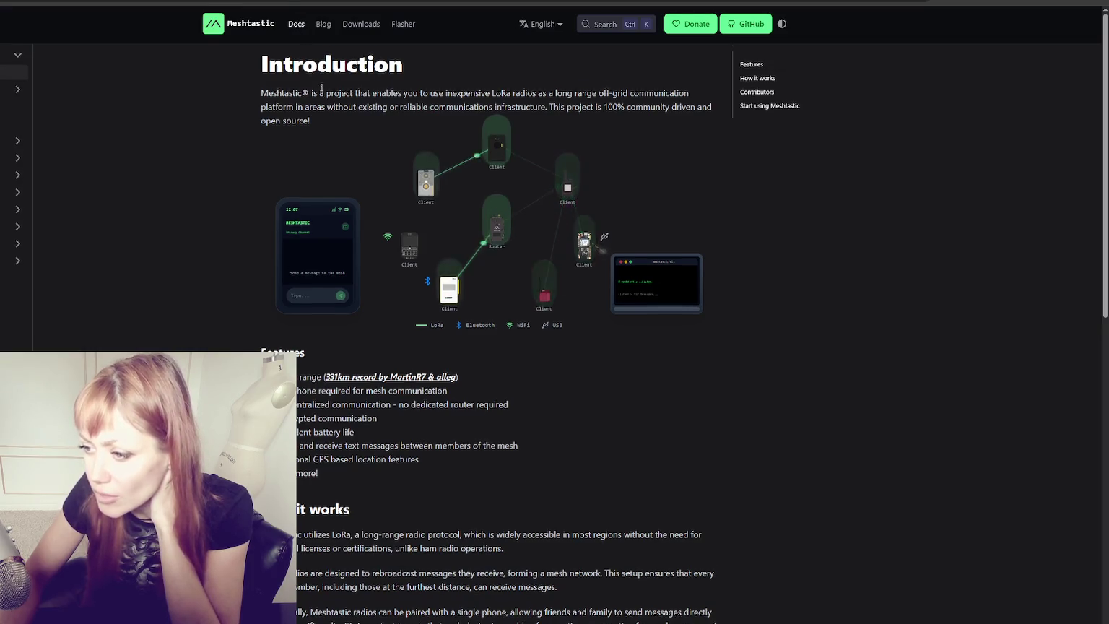
Step: Read the Introduction, highlighting 'LoRa' and the How it works sentence about unlike ham radio operations
scroll(356, 192, down, 2)
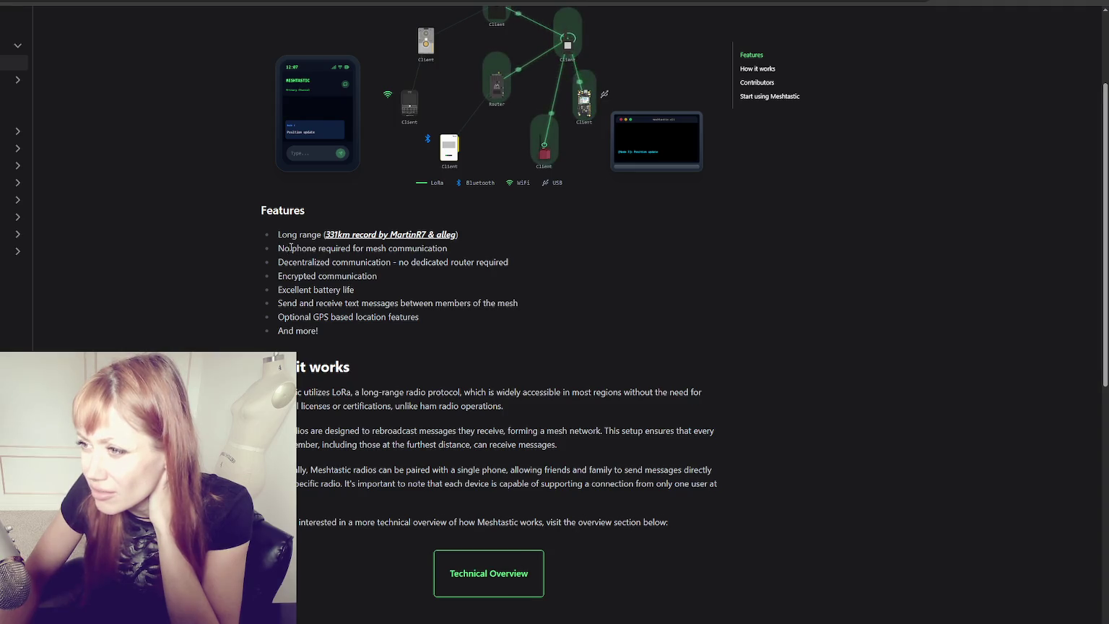
scroll(290, 249, up, 2)
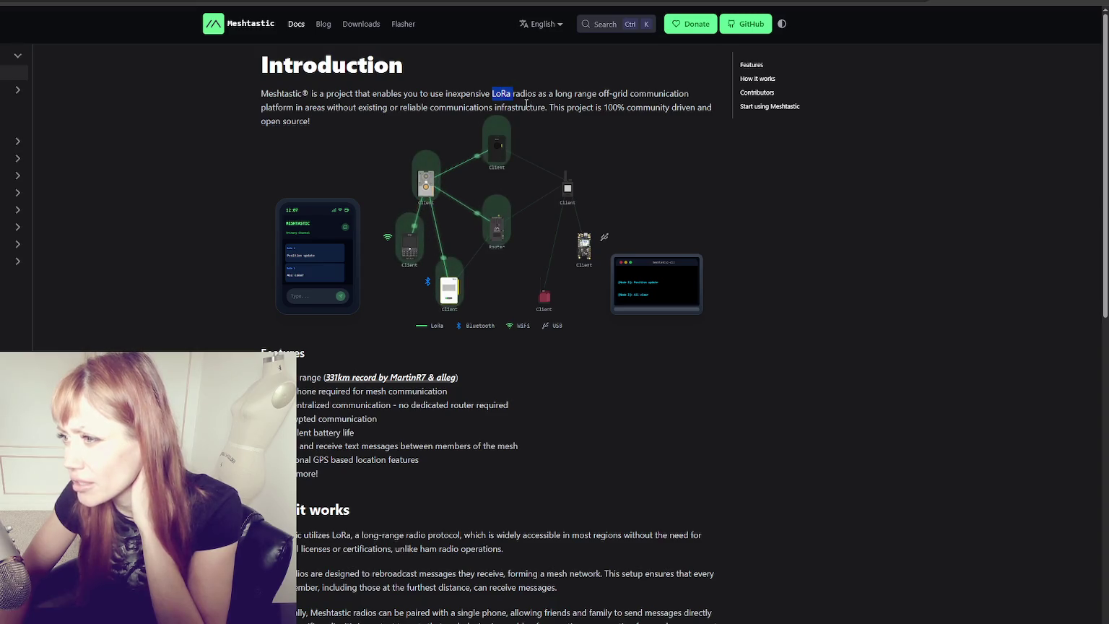
mouse_move(492, 96)
mouse_down()
mouse_move(629, 93)
mouse_move(302, 106)
mouse_move(554, 108)
mouse_move(314, 121)
mouse_move(681, 107)
mouse_move(317, 122)
mouse_move(352, 117)
mouse_up()
scroll(341, 227, down, 5)
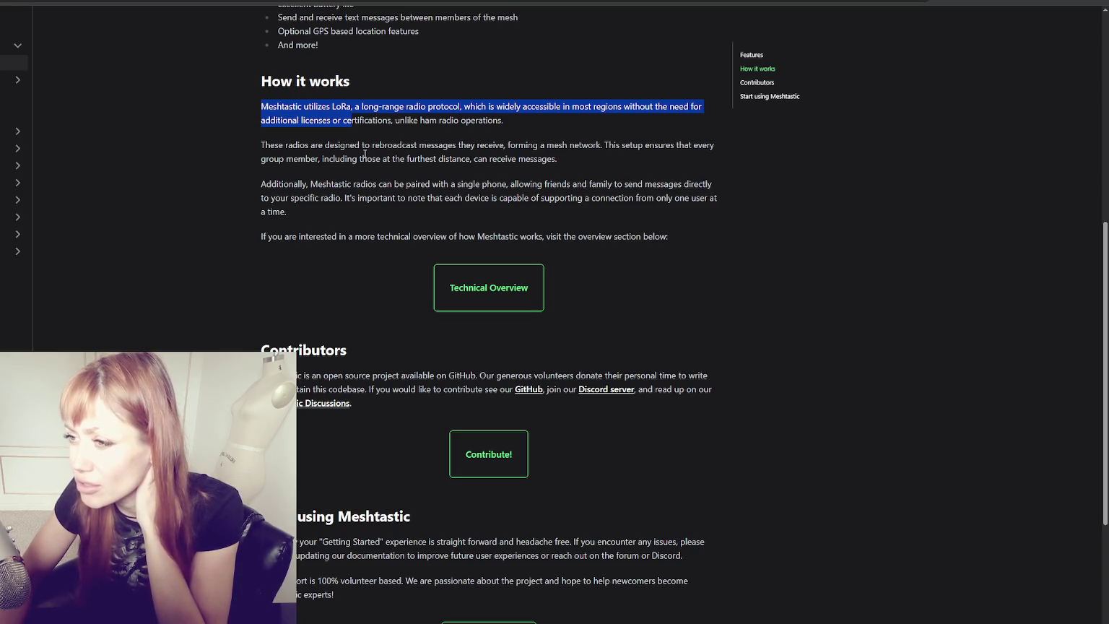
drag(454, 120, 498, 118)
drag(407, 115, 392, 121)
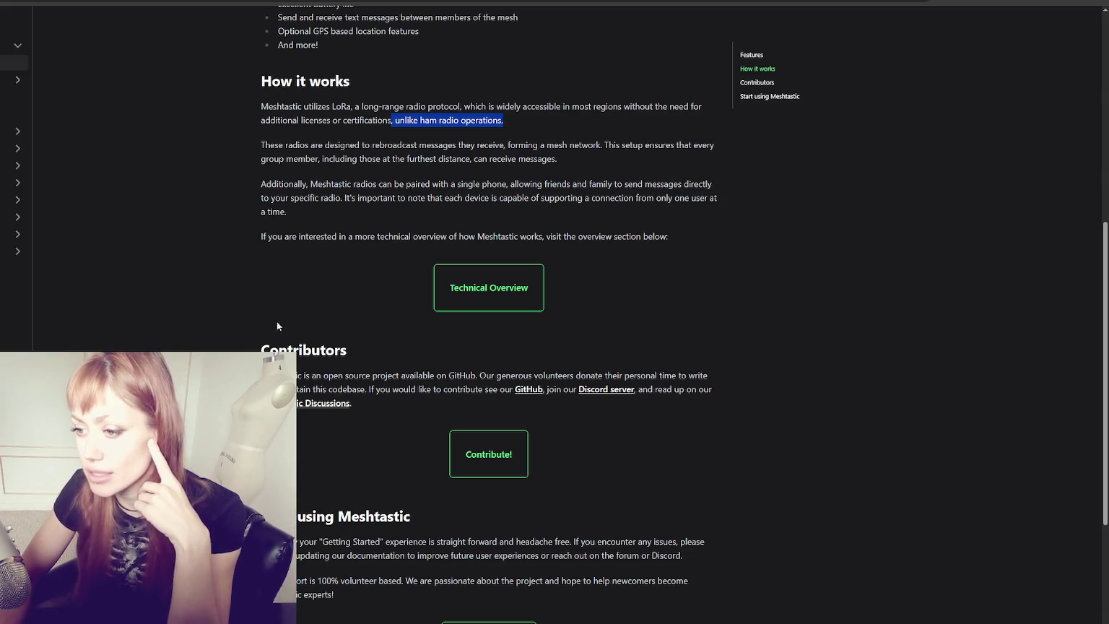
Step: Highlight the Introduction paragraphs about radios rebroadcasting messages
scroll(543, 305, down, 3)
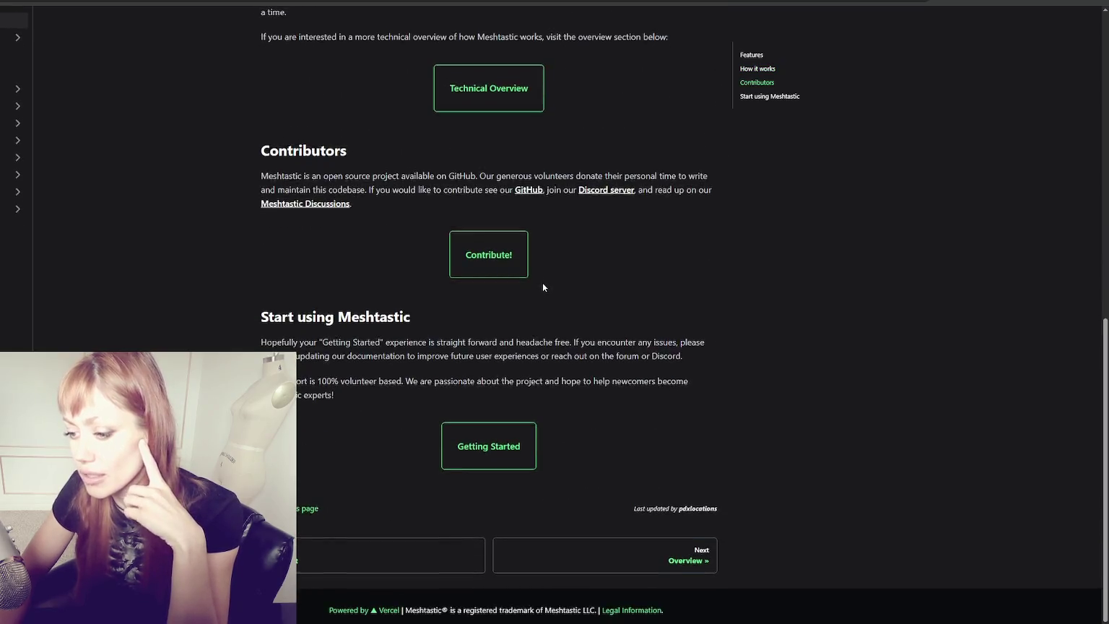
scroll(527, 273, up, 3)
mouse_move(260, 184)
mouse_down()
mouse_move(704, 185)
mouse_move(368, 188)
mouse_move(313, 200)
mouse_move(553, 200)
mouse_move(280, 221)
mouse_move(649, 232)
mouse_move(304, 238)
mouse_move(445, 245)
mouse_move(394, 236)
mouse_move(686, 232)
mouse_move(654, 270)
mouse_up()
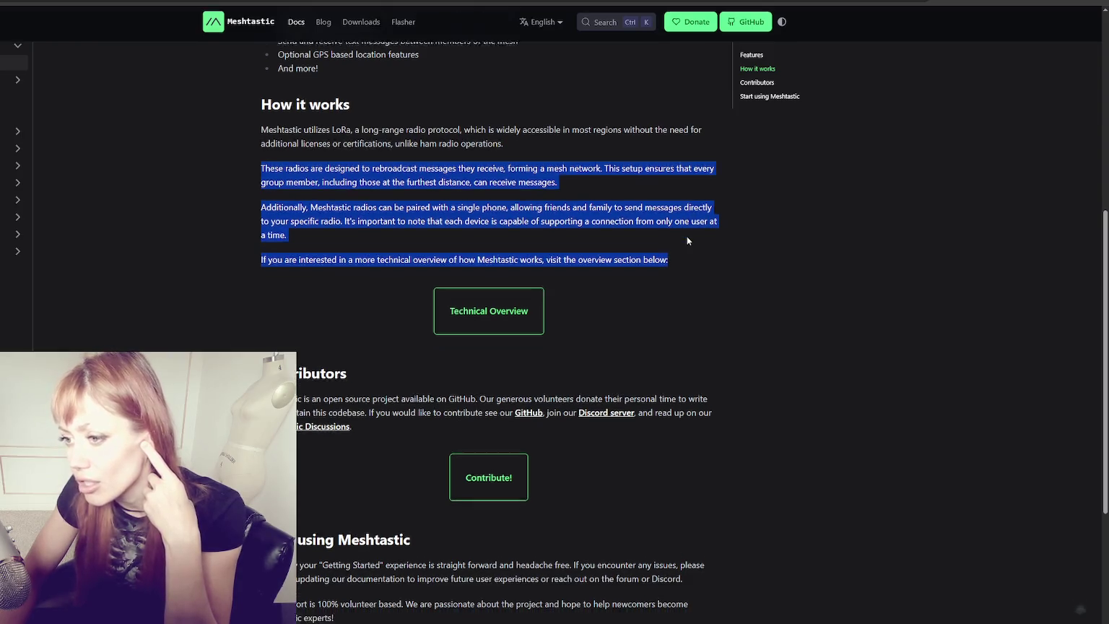
scroll(686, 235, down, 1)
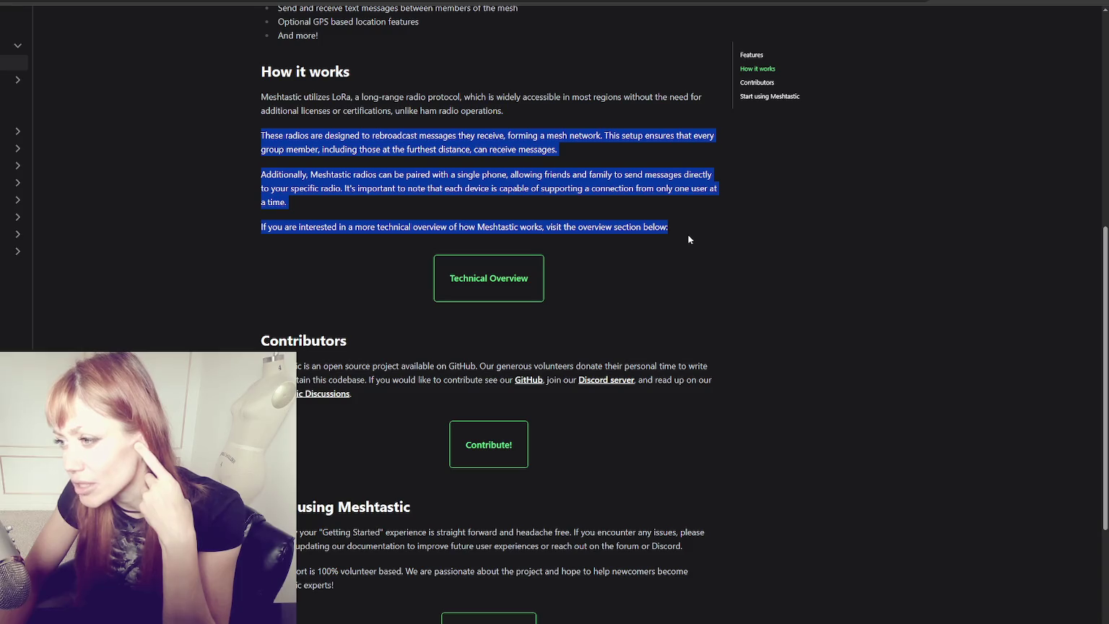
Step: Open the Technical Overview link in a new tab and continue to the next docs page, Overview
right_click(481, 278)
click(571, 289)
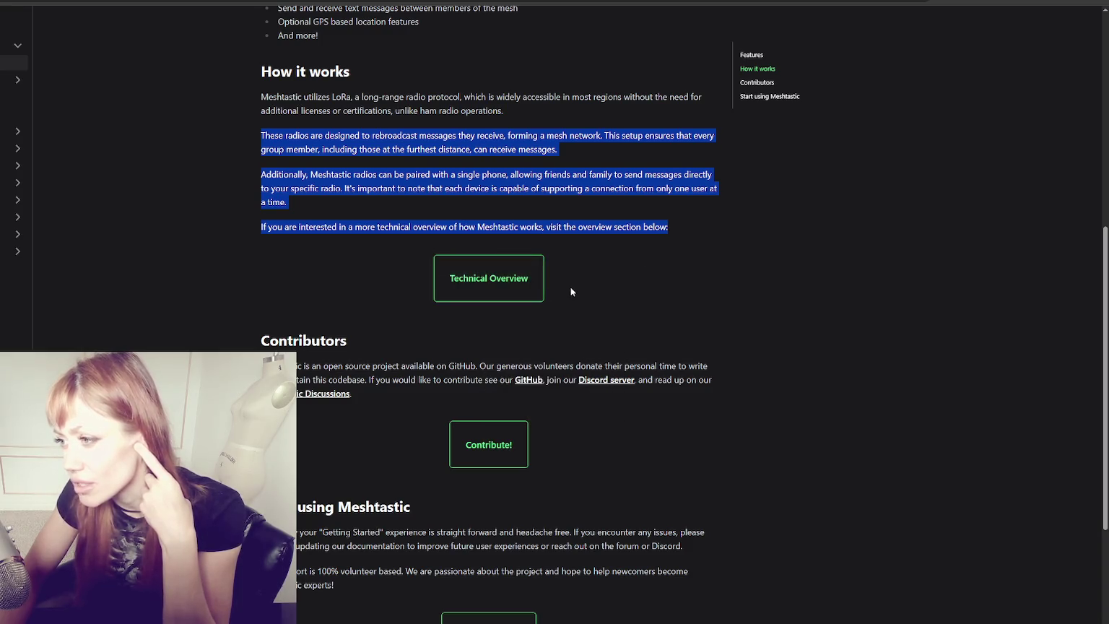
scroll(572, 289, down, 4)
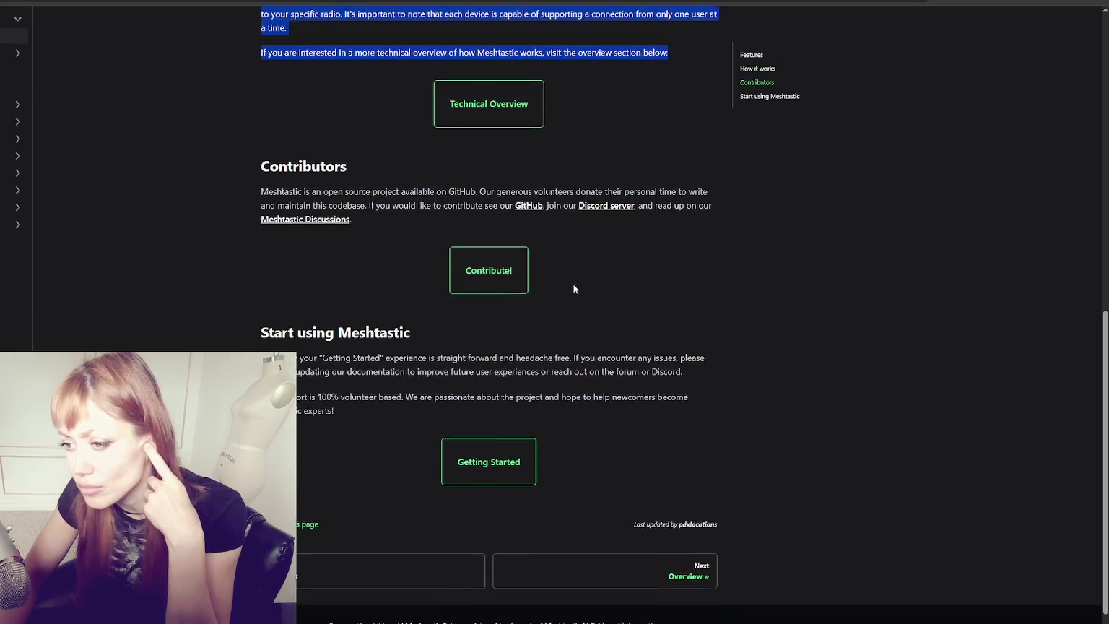
click(668, 560)
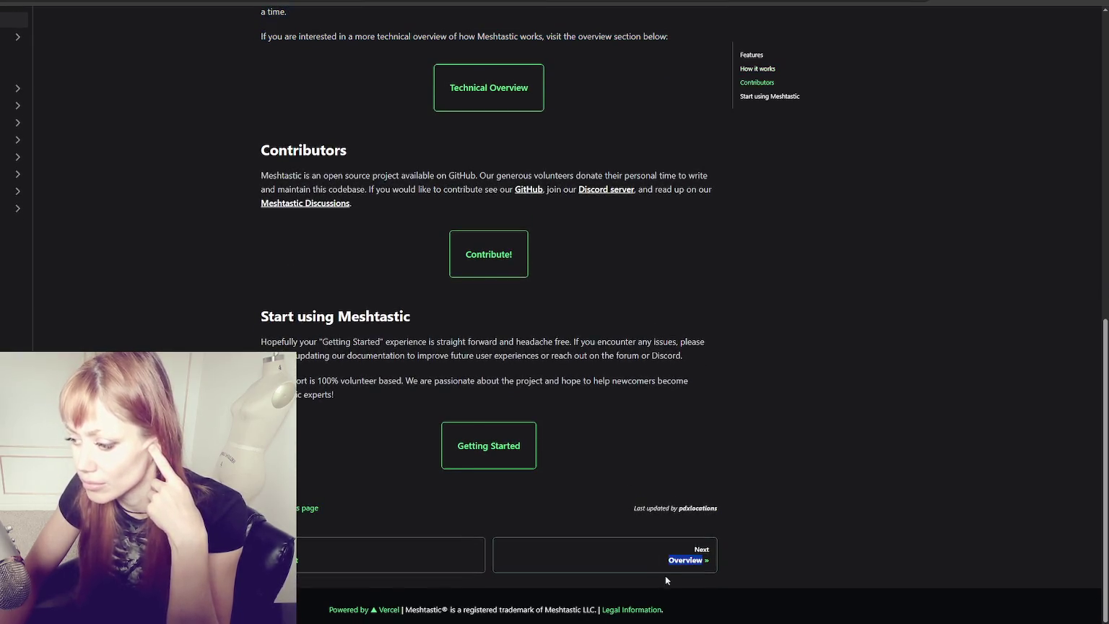
Step: Skim the Overview page past How it works and What is a mesh?, then return to the top
scroll(637, 385, down, 15)
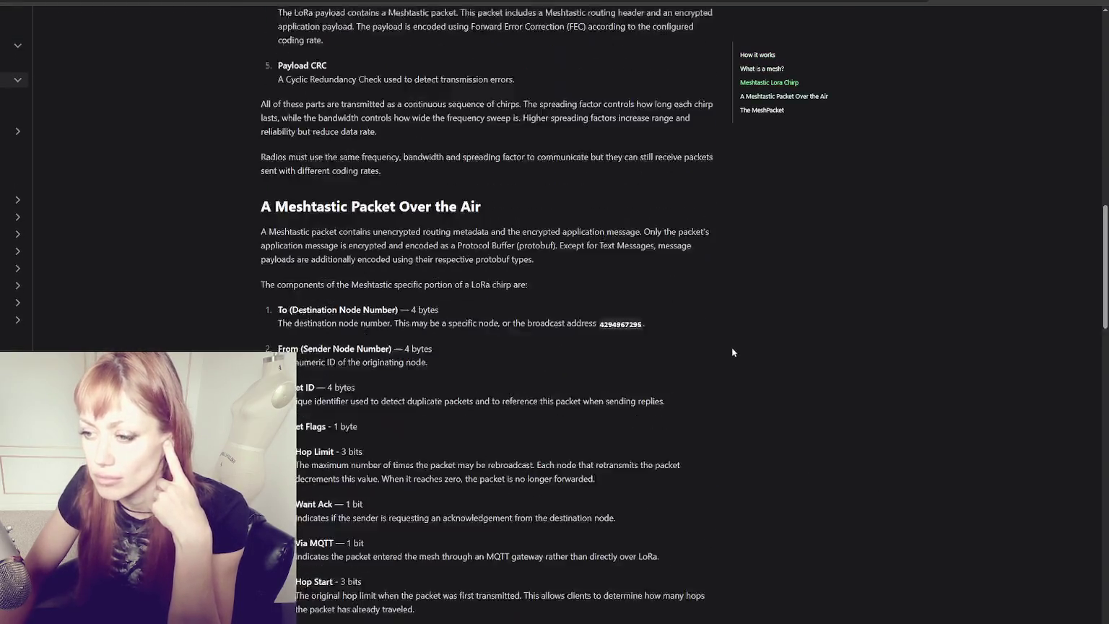
scroll(748, 343, down, 12)
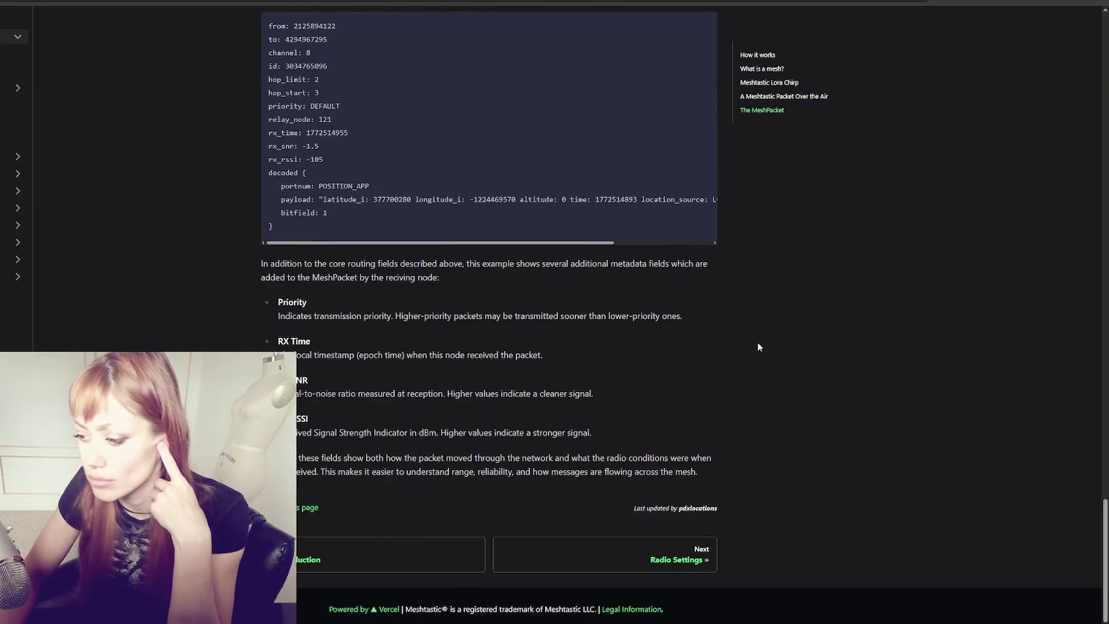
scroll(764, 347, up, 15)
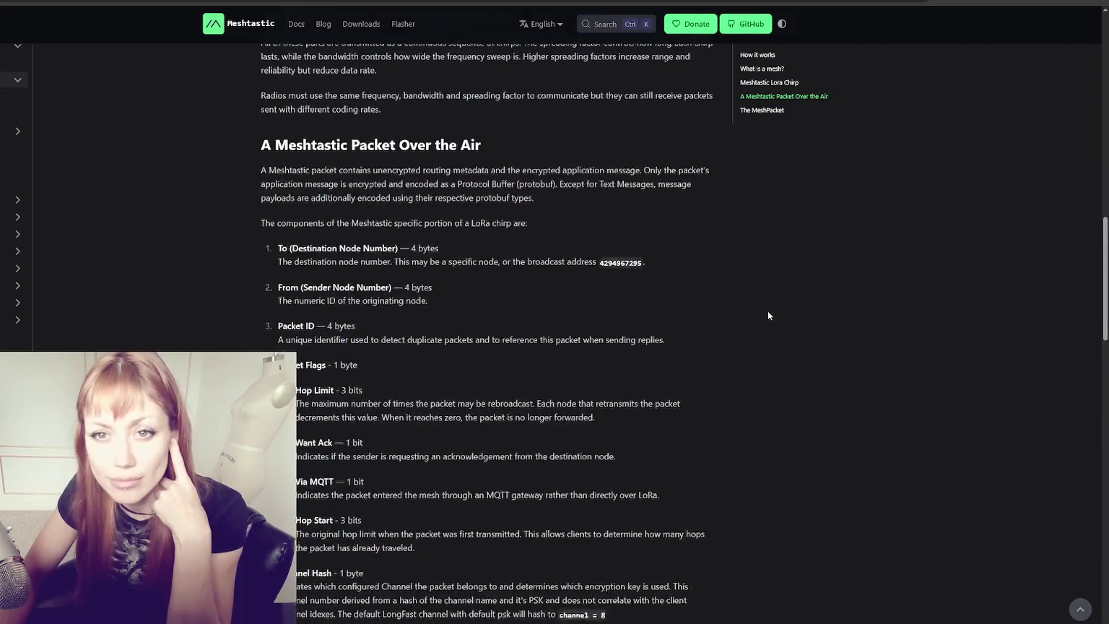
scroll(761, 297, up, 6)
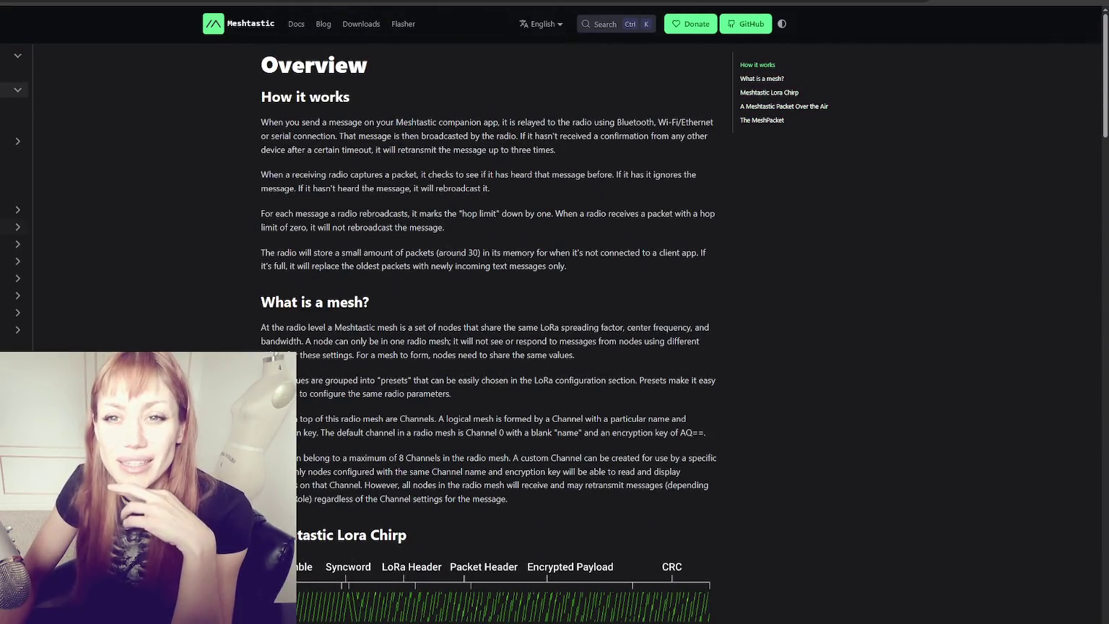
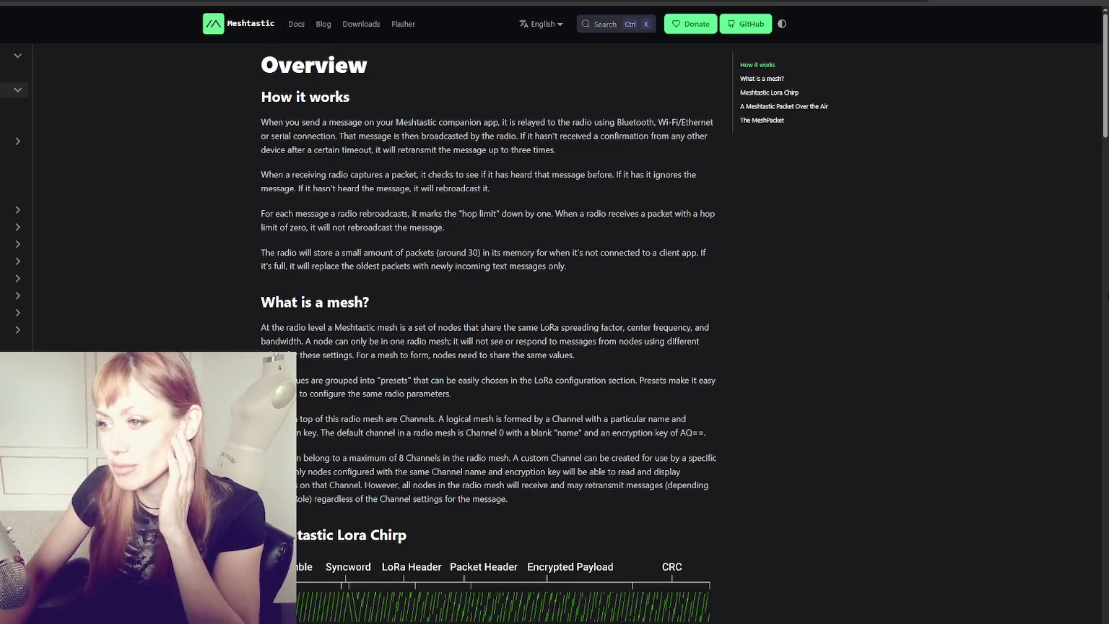
Step: Select the paragraph text and clear it
scroll(577, 205, down, 1)
scroll(577, 205, up, 1)
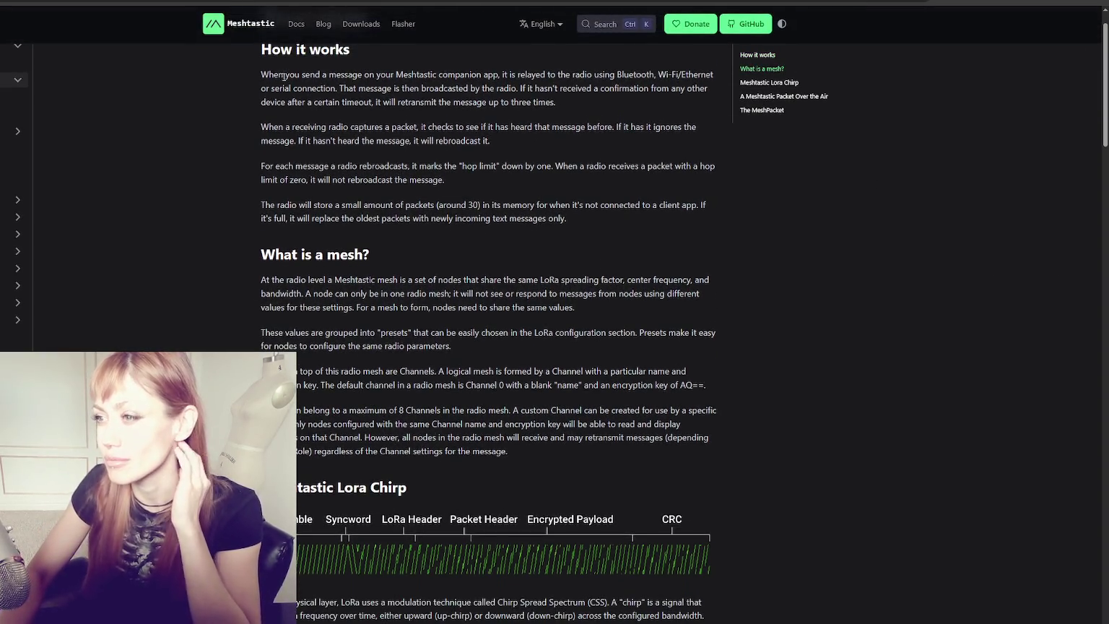
mouse_move(269, 74)
mouse_down()
mouse_move(425, 88)
mouse_move(468, 75)
mouse_move(712, 75)
mouse_move(317, 102)
mouse_move(266, 85)
mouse_move(533, 88)
mouse_move(520, 90)
mouse_move(590, 102)
mouse_move(654, 88)
mouse_move(275, 102)
mouse_move(582, 104)
mouse_up()
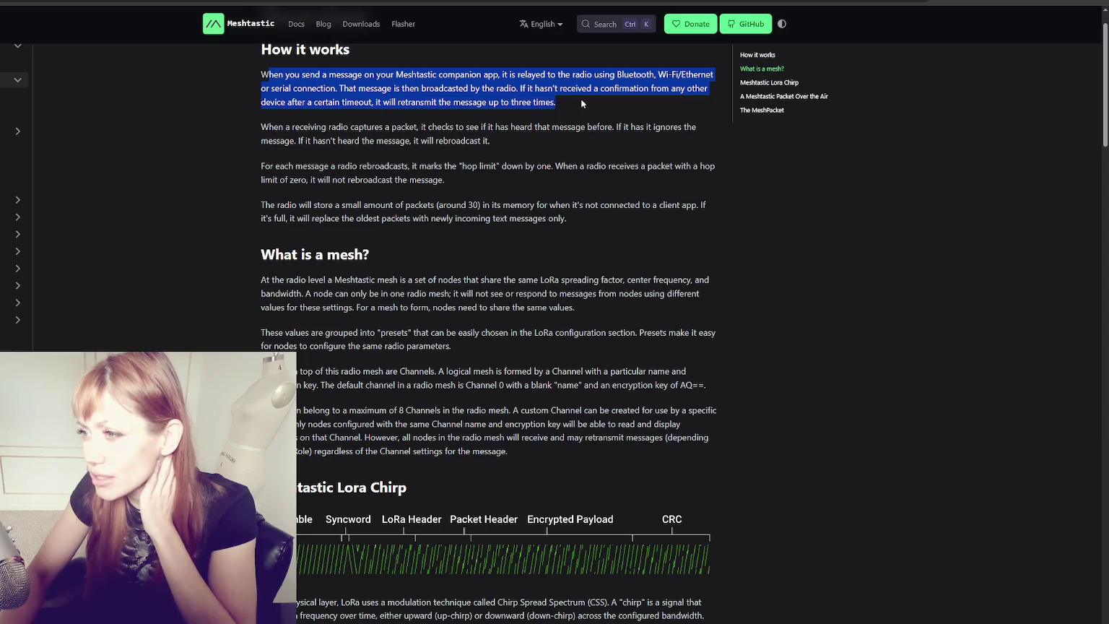
click(465, 157)
Step: Pause the wasteland game with Esc, then exit Play mode with Ctrl+P
scroll(463, 157, up, 1)
scroll(463, 157, down, 6)
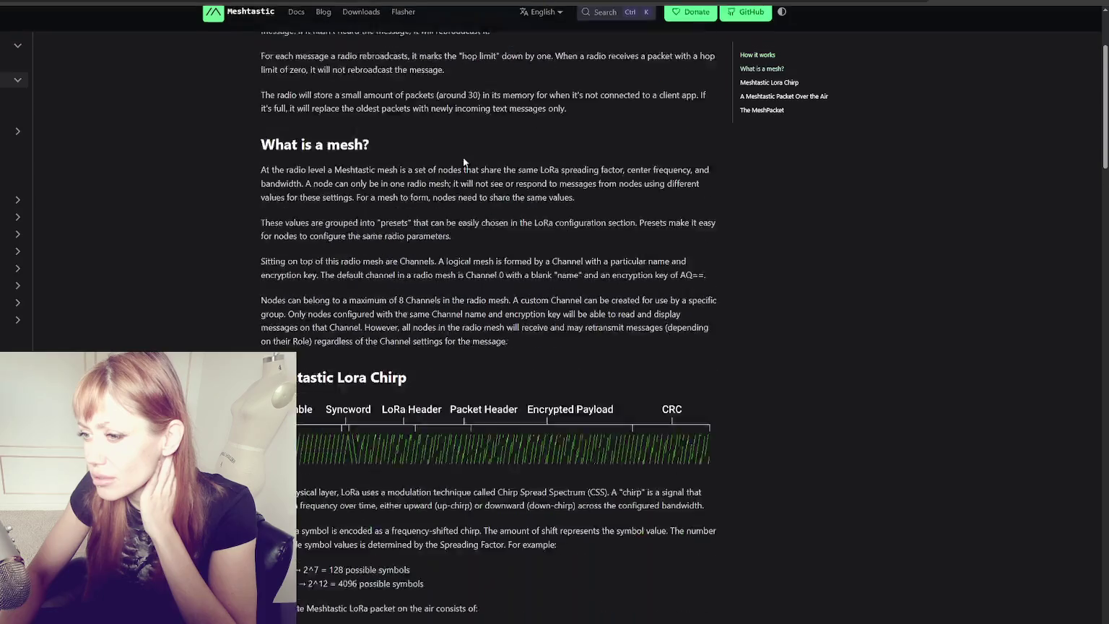
scroll(482, 147, down, 10)
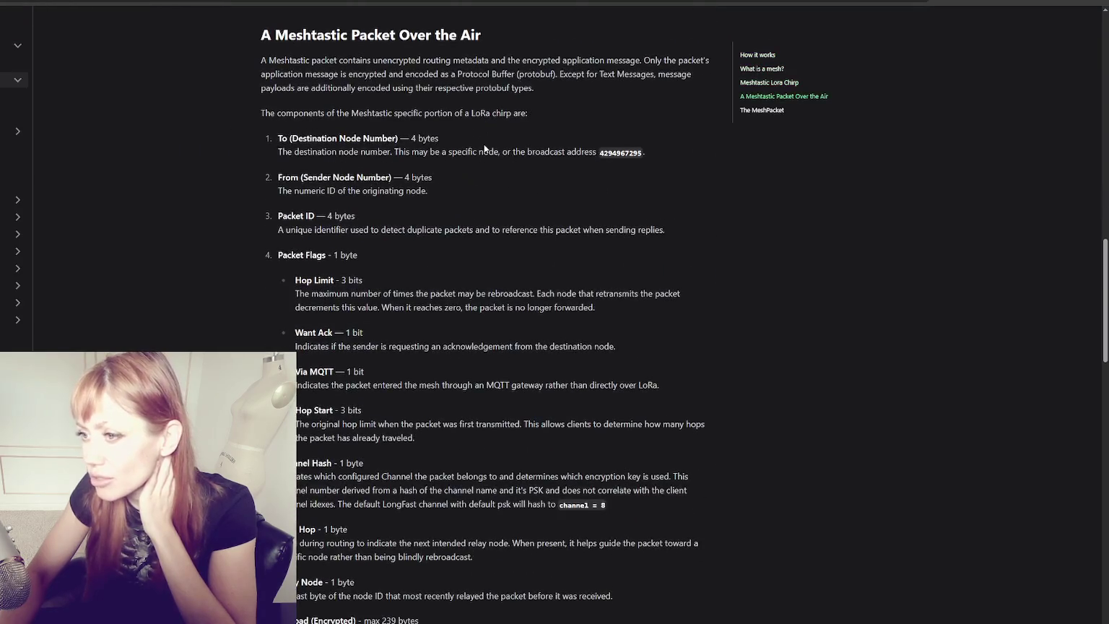
scroll(484, 148, down, 8)
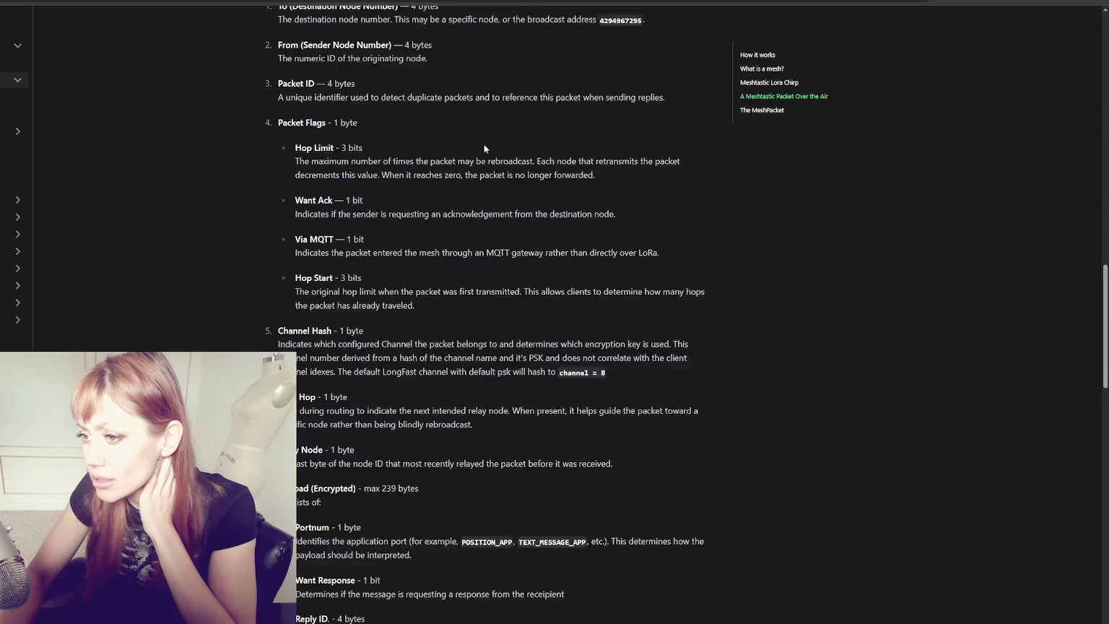
scroll(493, 148, down, 4)
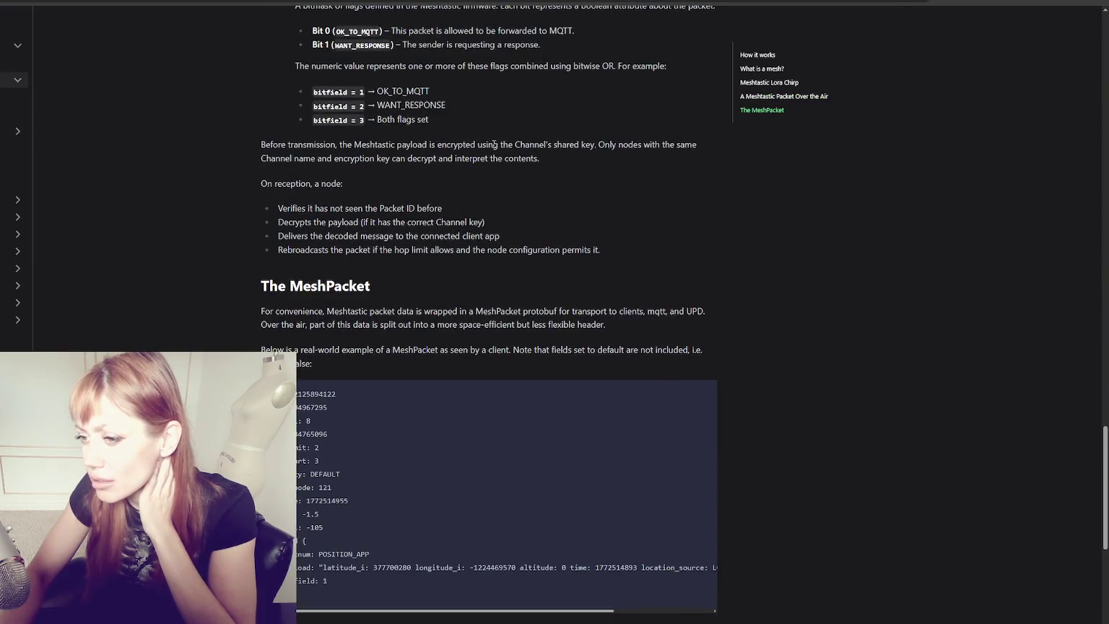
scroll(493, 148, down, 4)
scroll(493, 147, down, 2)
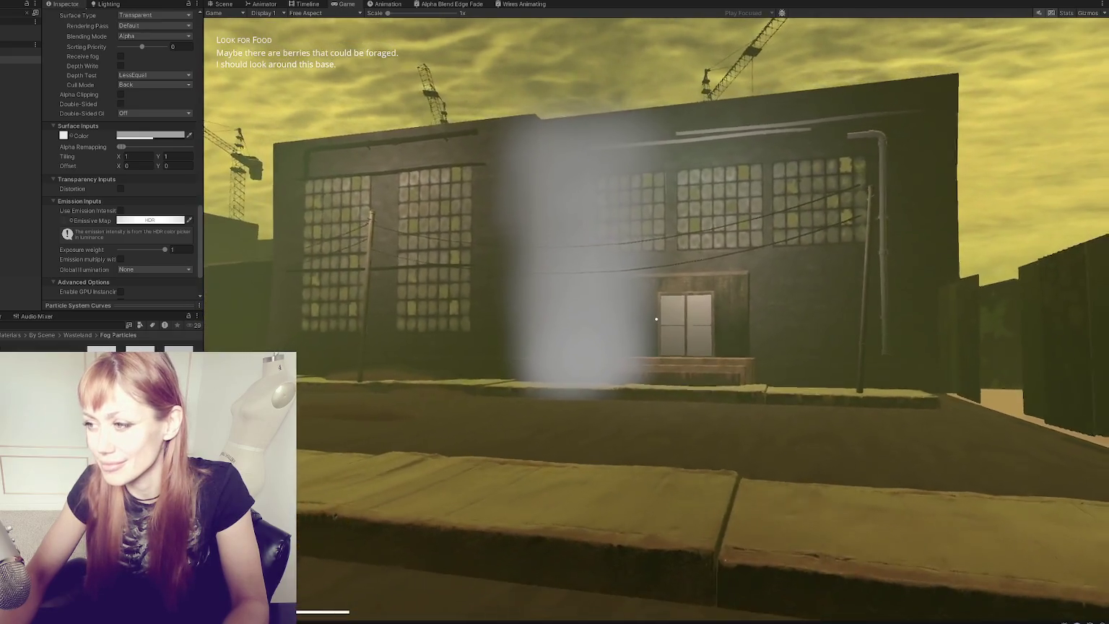
key(Escape)
key(ctrl+p)
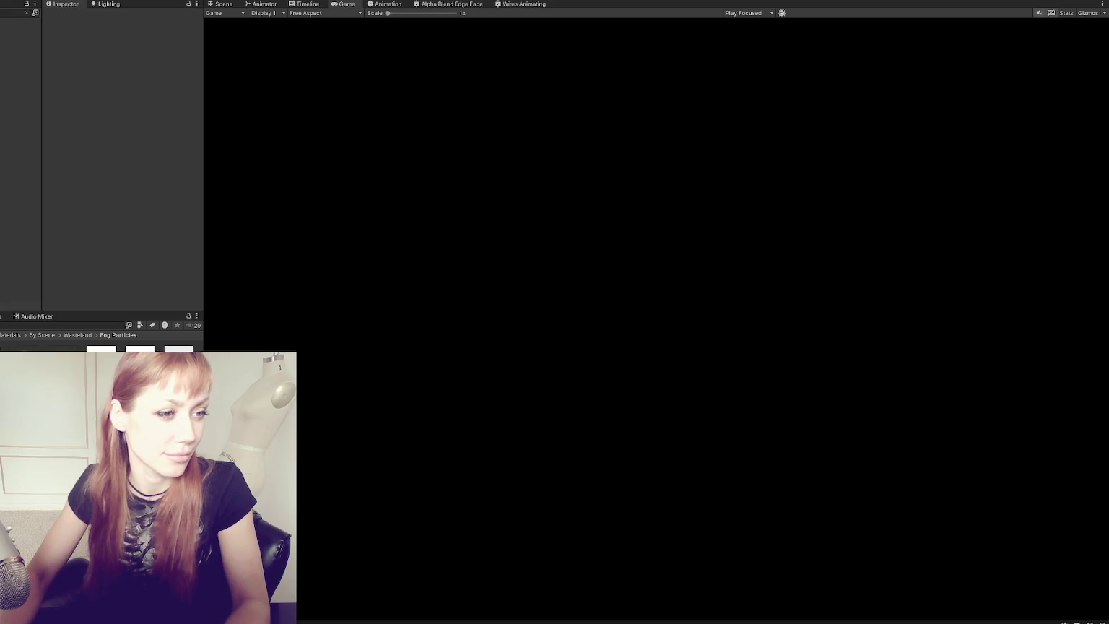
Step: Clear the Hierarchy search and open the Wasteland scene additively from the Scenes folder
click(29, 12)
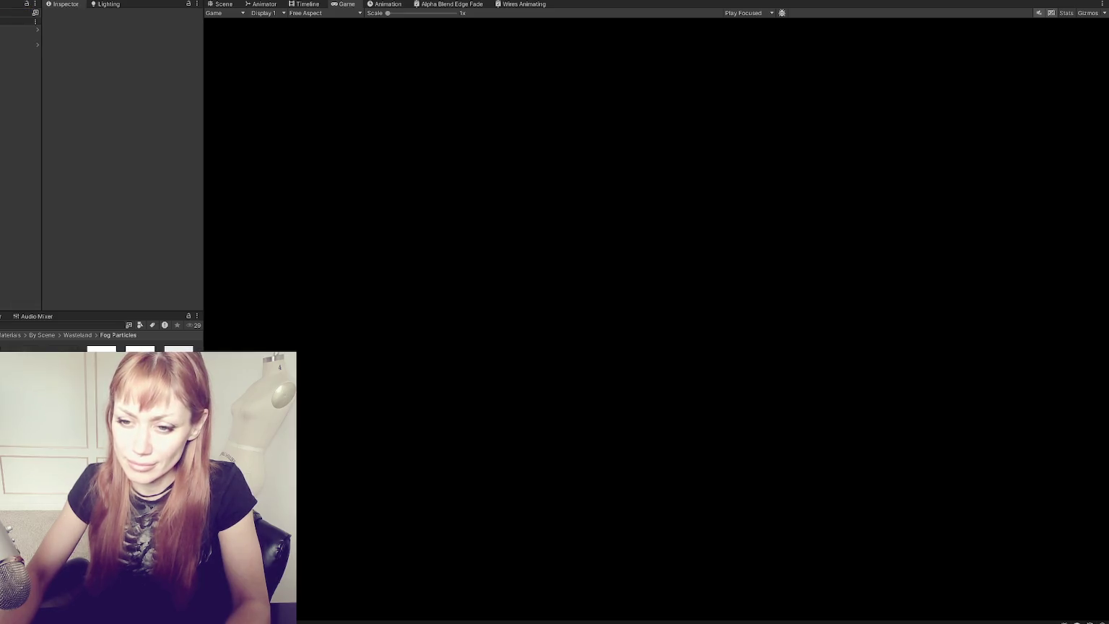
click(18, 28)
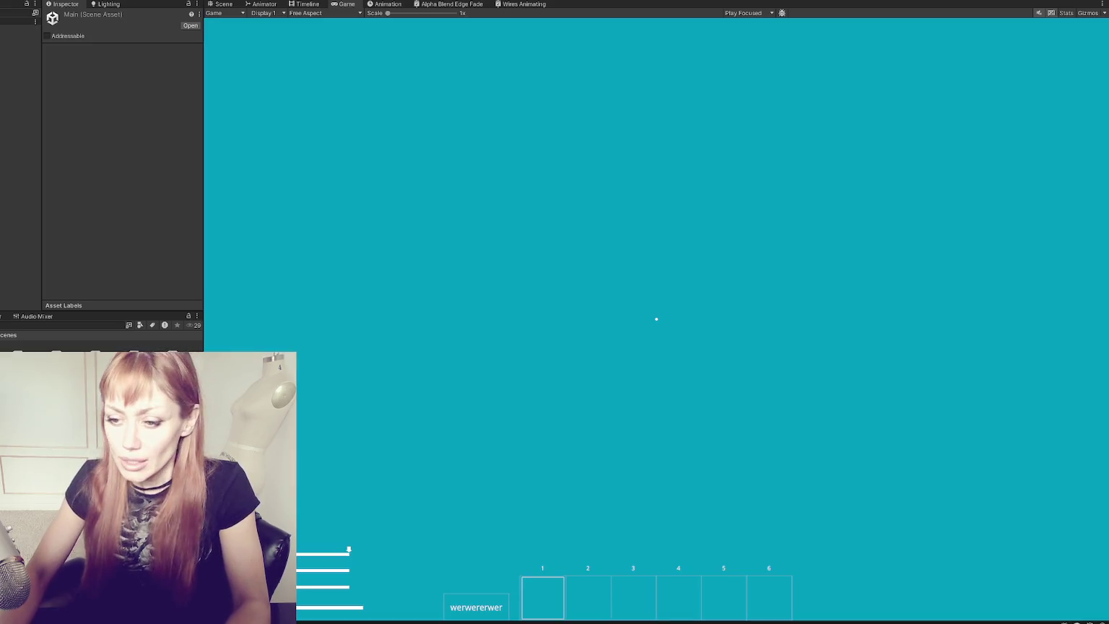
right_click(62, 163)
click(129, 237)
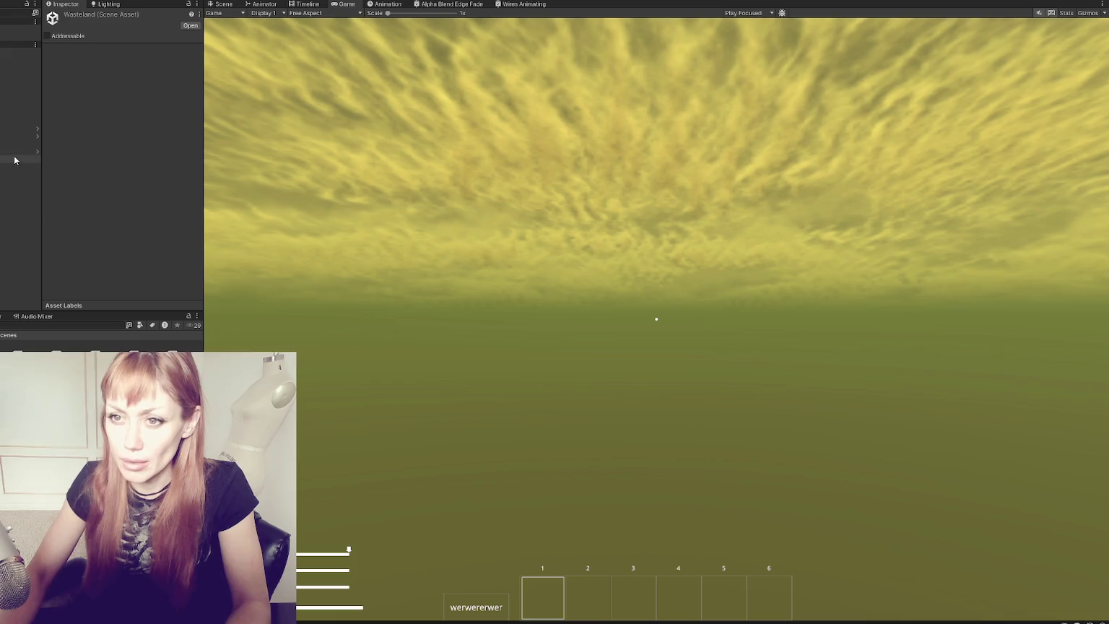
Step: Select WastelandChunk002, ParkingGarage, then Chainlink_Half, and frame the fence in the Scene view
click(21, 136)
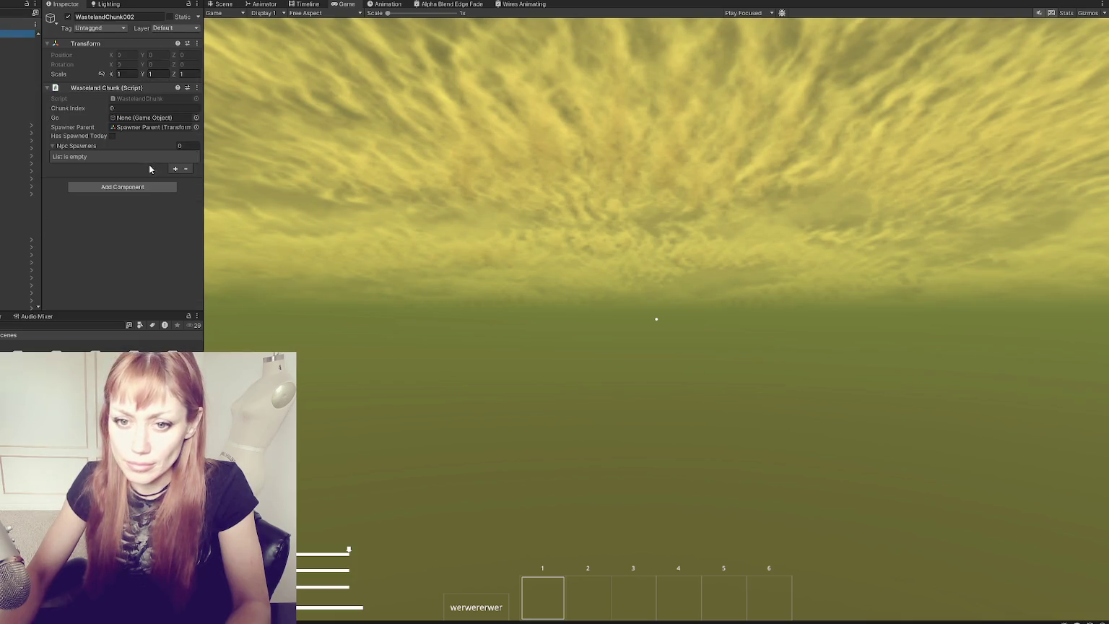
click(29, 155)
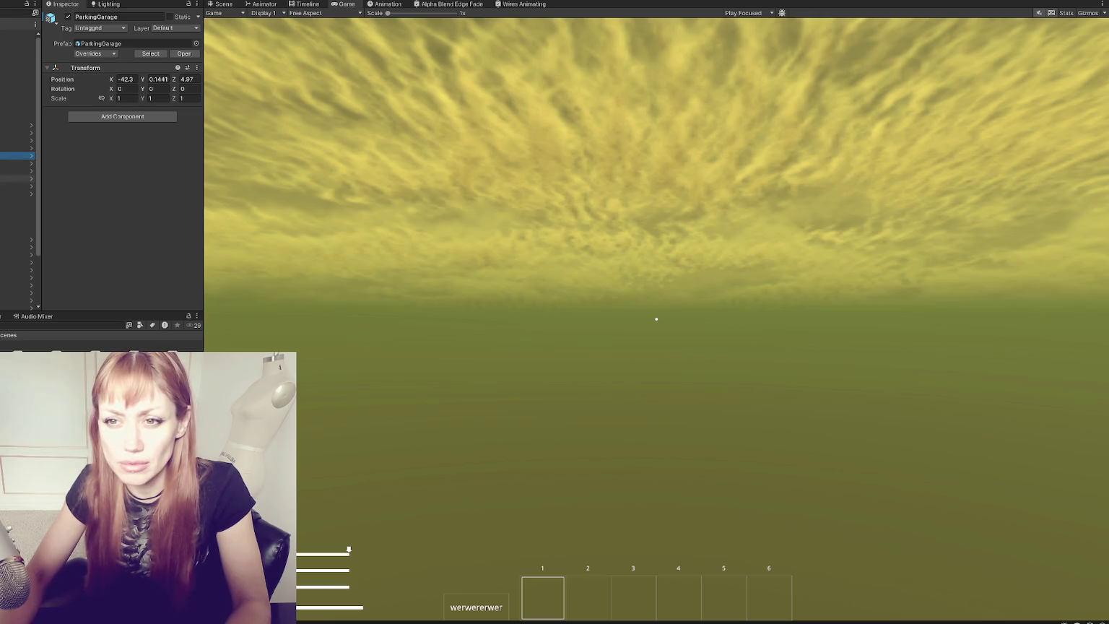
click(275, 259)
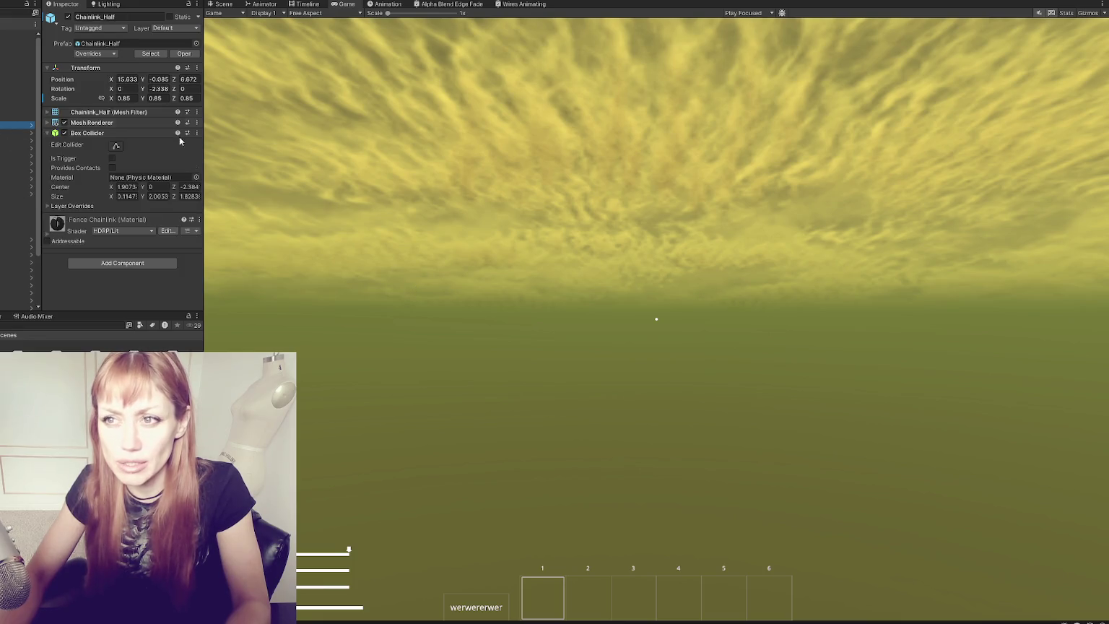
click(214, 5)
key(f)
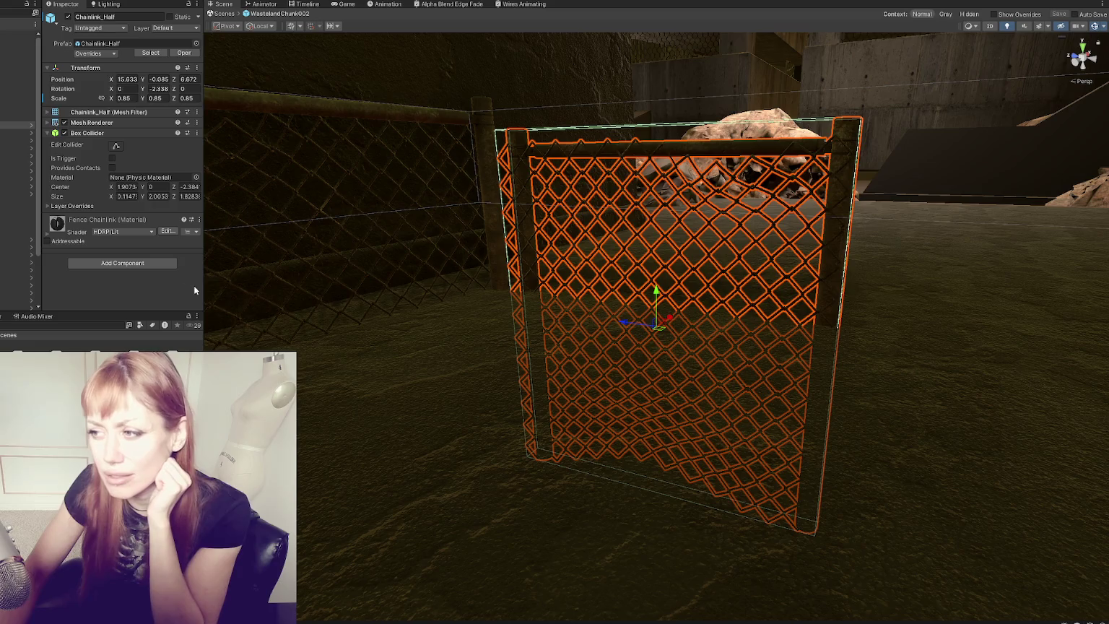
Step: Nudge the fence upward, select a dirt pile and another fence piece, frame it, and orbit toward the street
scroll(672, 310, down, 5)
drag(663, 299, 653, 192)
click(503, 283)
click(504, 283)
key(f)
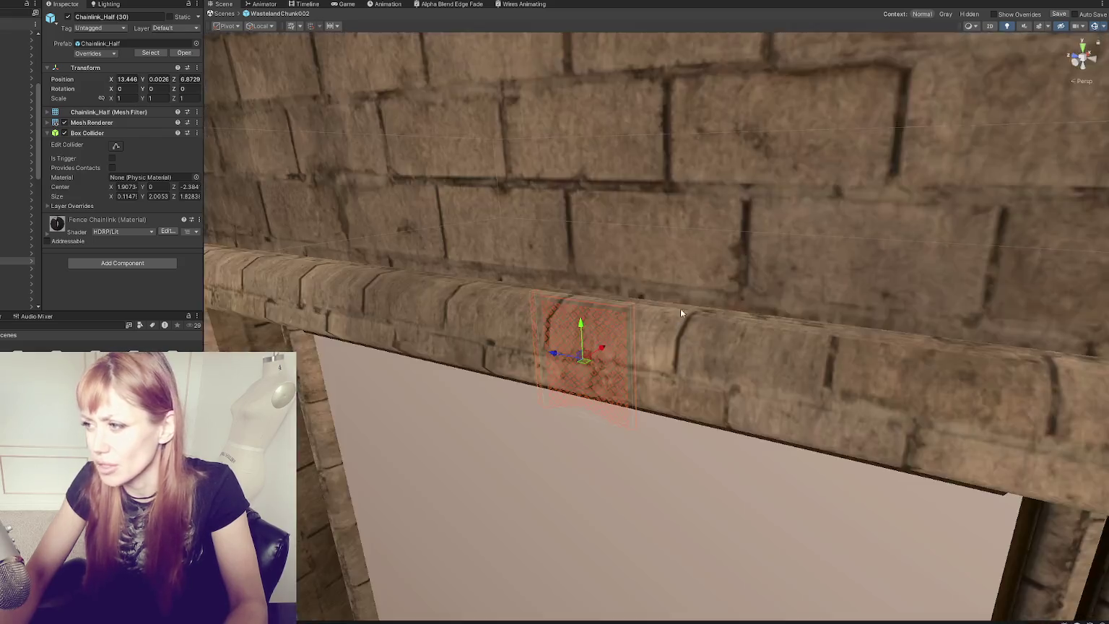
scroll(680, 308, down, 5)
mouse_move(737, 282)
mouse_down()
mouse_move(687, 266)
mouse_move(738, 289)
mouse_move(692, 316)
mouse_move(811, 334)
mouse_move(804, 278)
mouse_move(775, 289)
mouse_move(724, 257)
mouse_move(797, 248)
mouse_move(797, 273)
mouse_move(689, 278)
mouse_up()
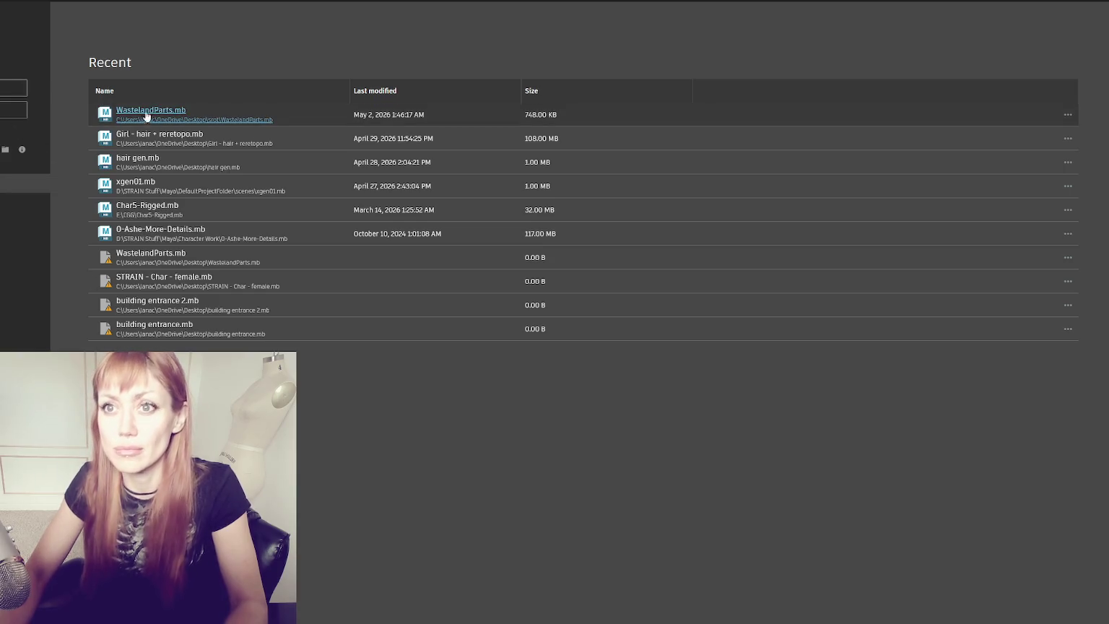
Step: Open WastelandParts.mb, create a poly cube, slide it along X and frame it
click(149, 115)
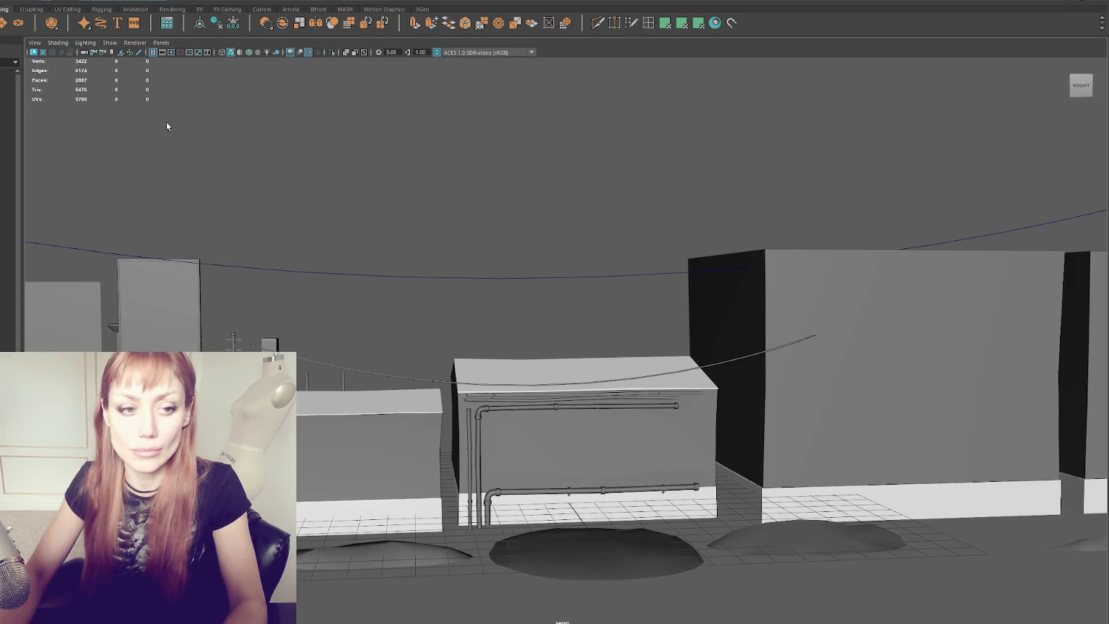
click(466, 22)
scroll(538, 452, down, 5)
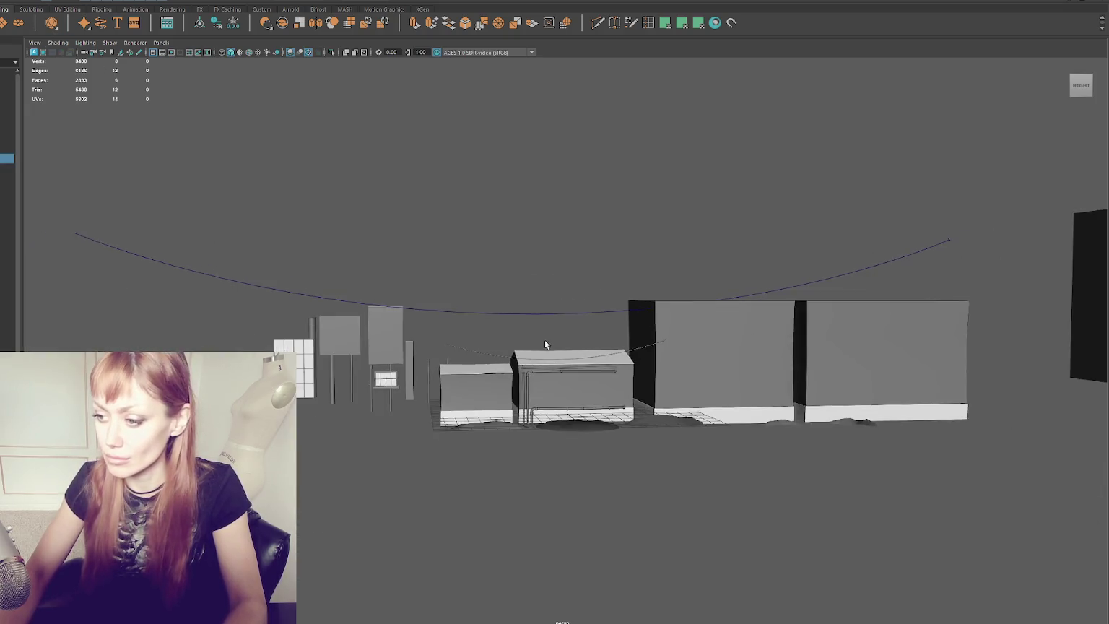
drag(545, 340, 651, 409)
key(w)
scroll(622, 297, up, 2)
mouse_move(585, 336)
mouse_down()
mouse_move(704, 329)
mouse_move(675, 332)
mouse_up()
key(f)
Step: Switch to the front view, undo back to the flat plane, and frame it
scroll(661, 341, down, 3)
drag(667, 208, 653, 272)
key(ctrl+z)
key(ctrl+z)
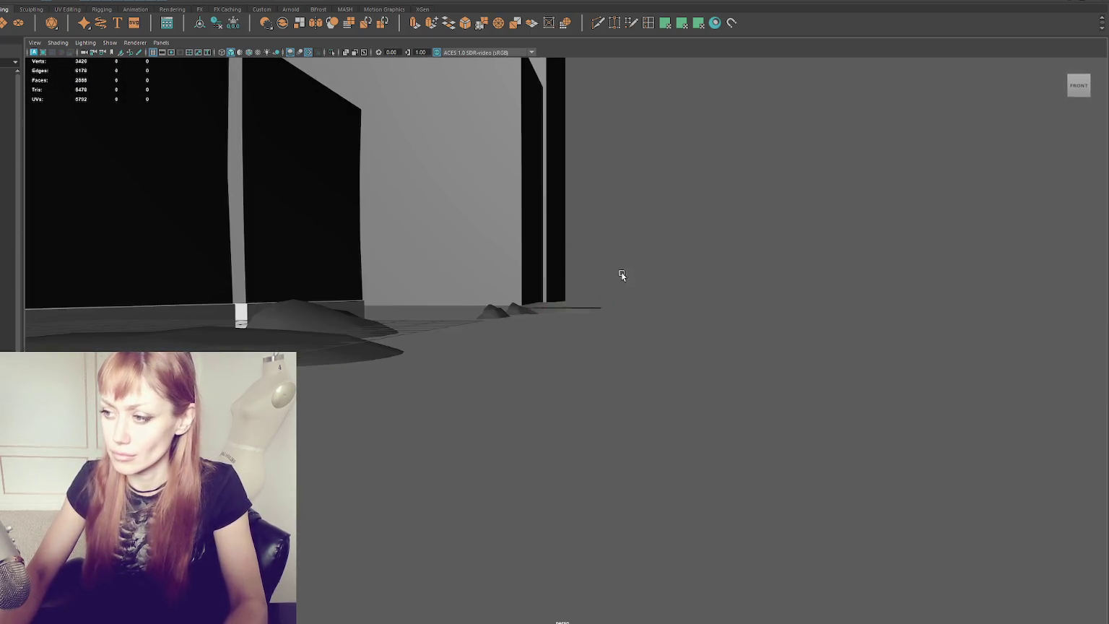
key(f)
scroll(936, 296, up, 5)
scroll(936, 295, down, 5)
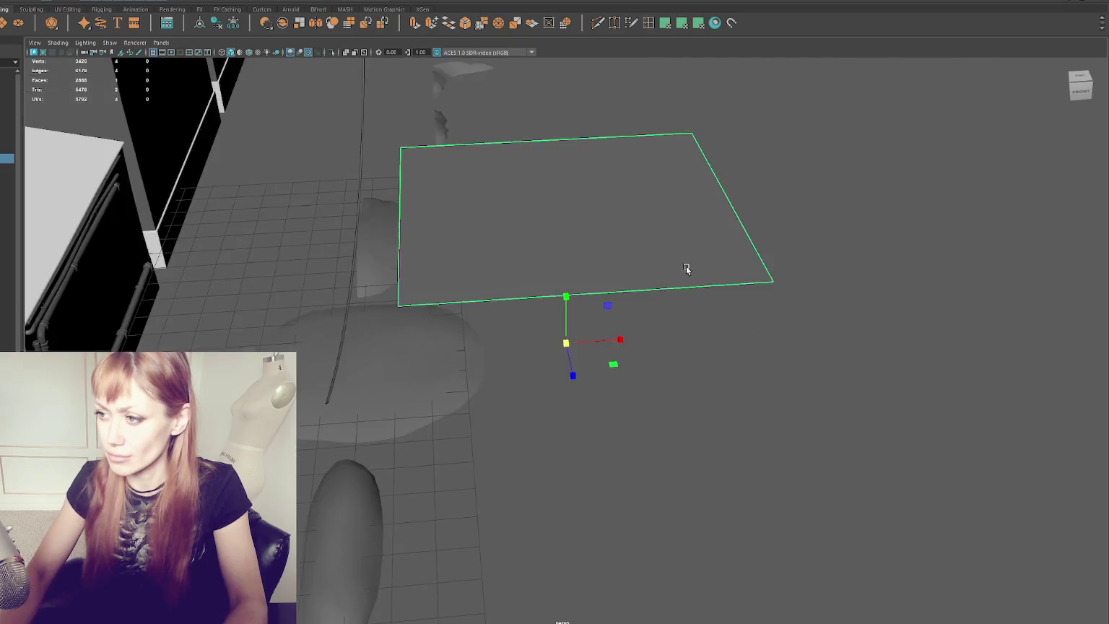
Step: Drag the plane down onto the ground beside the dirt mounds and view it from overhead
drag(686, 266, 333, 81)
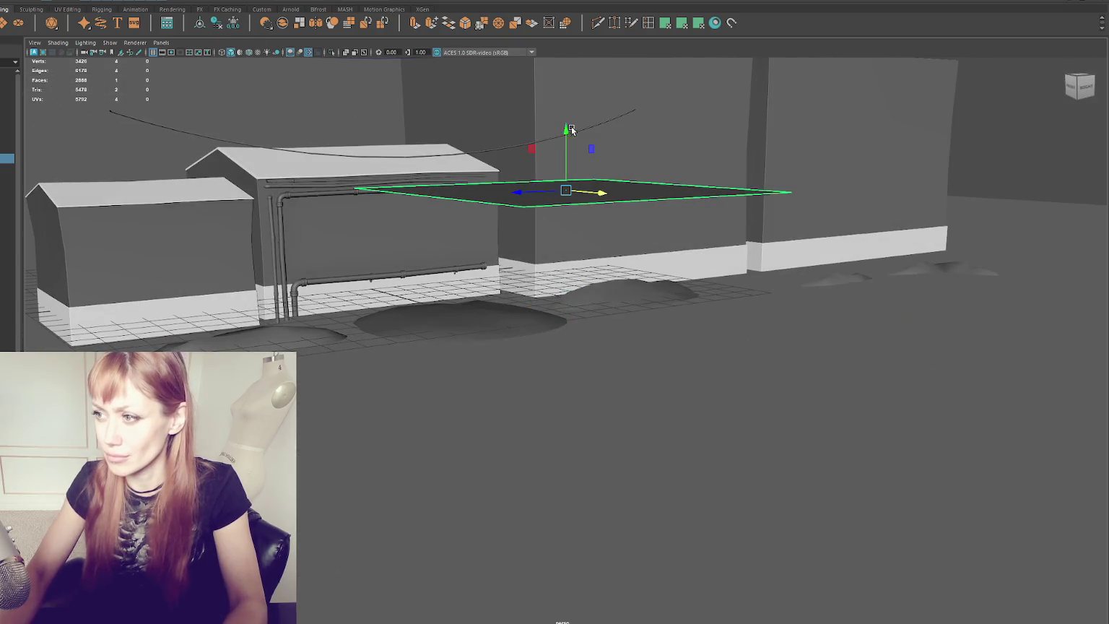
mouse_move(566, 135)
mouse_down()
mouse_move(565, 296)
mouse_move(565, 287)
mouse_up()
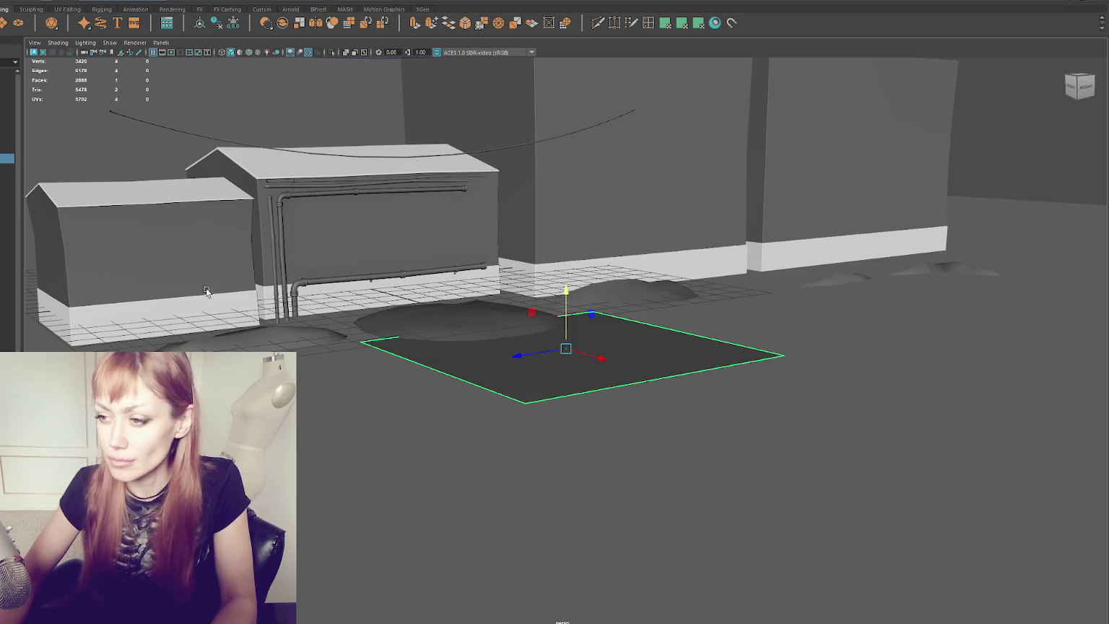
alt+drag(591, 361, 506, 395)
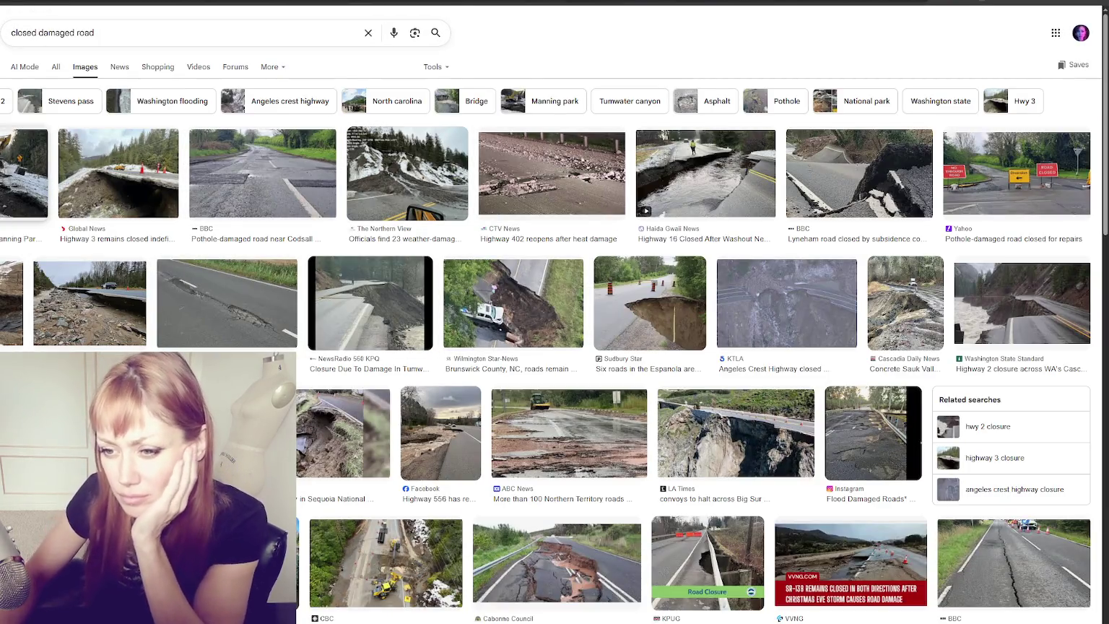
click(13, 309)
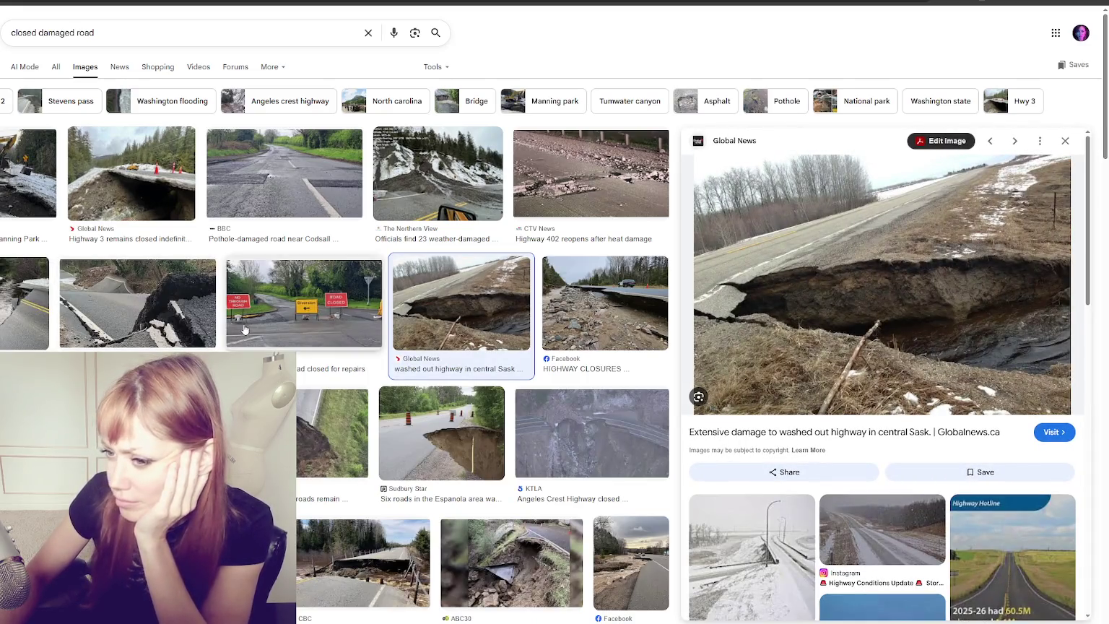
click(250, 186)
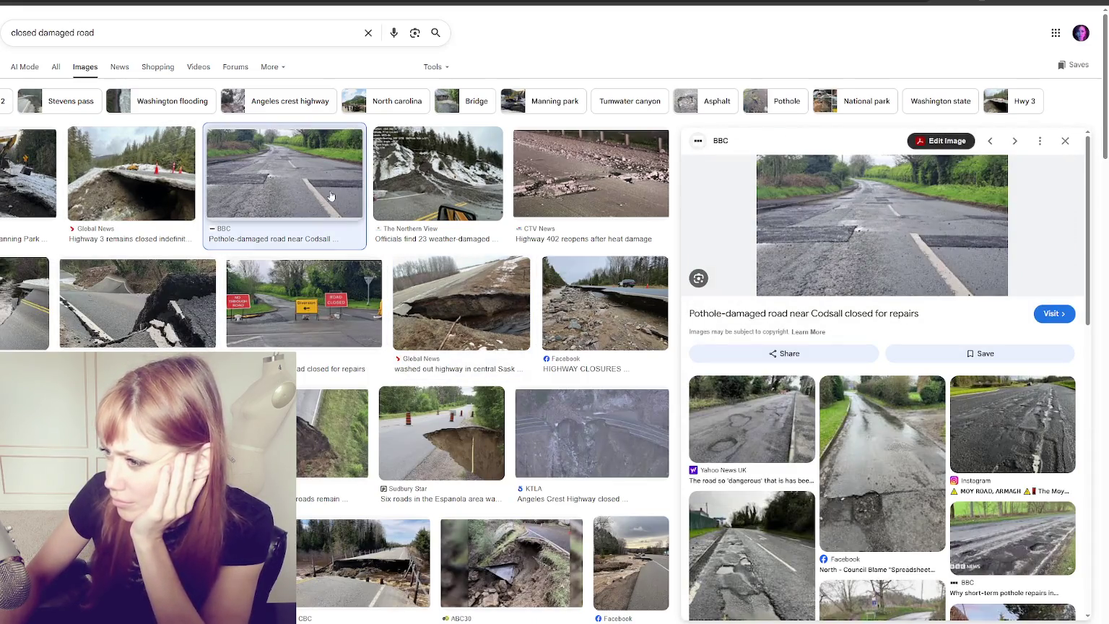
click(622, 188)
click(592, 295)
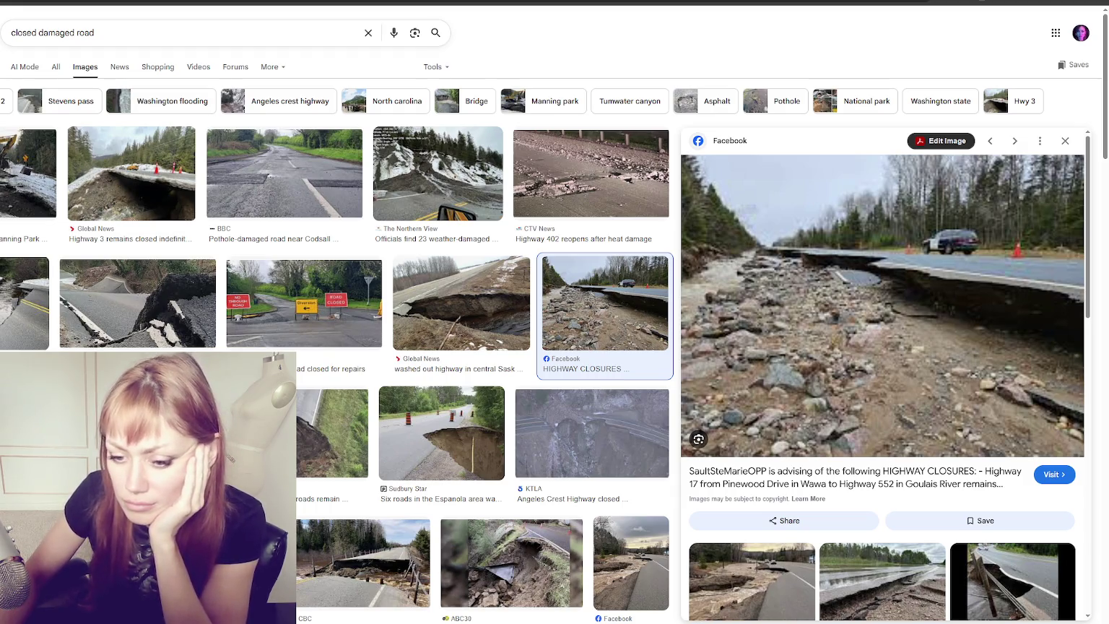
scroll(494, 290, down, 2)
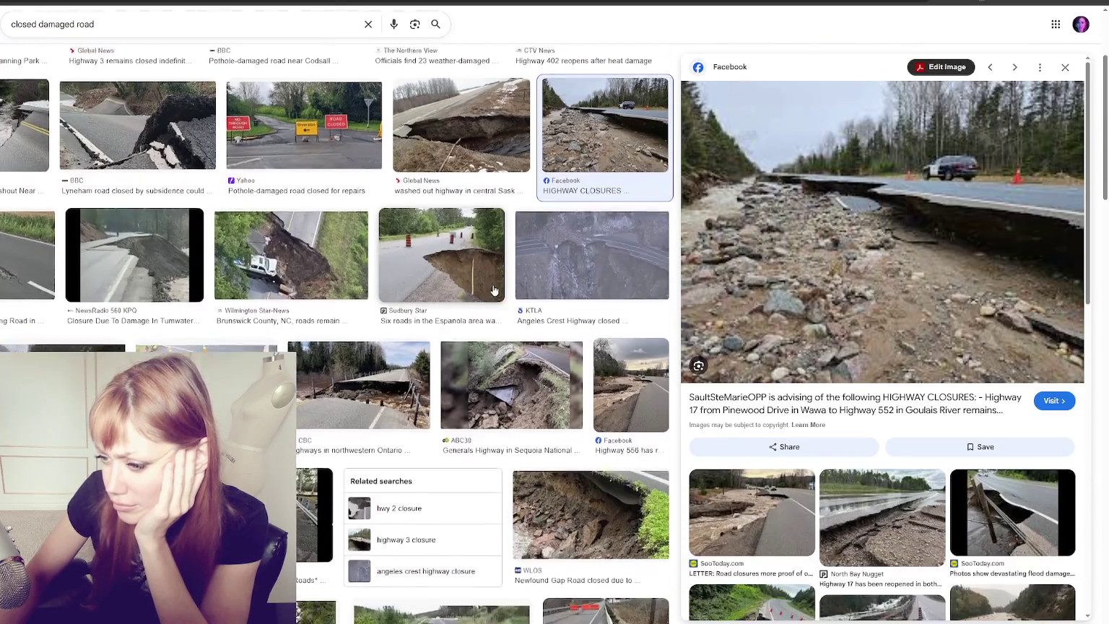
scroll(493, 290, down, 1)
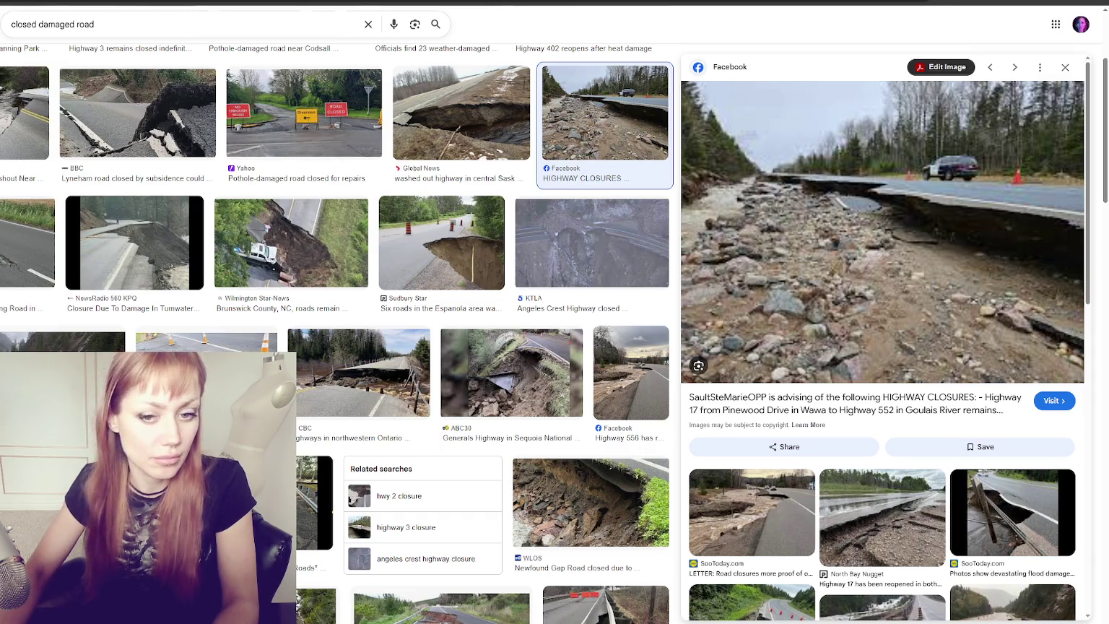
scroll(427, 314, down, 2)
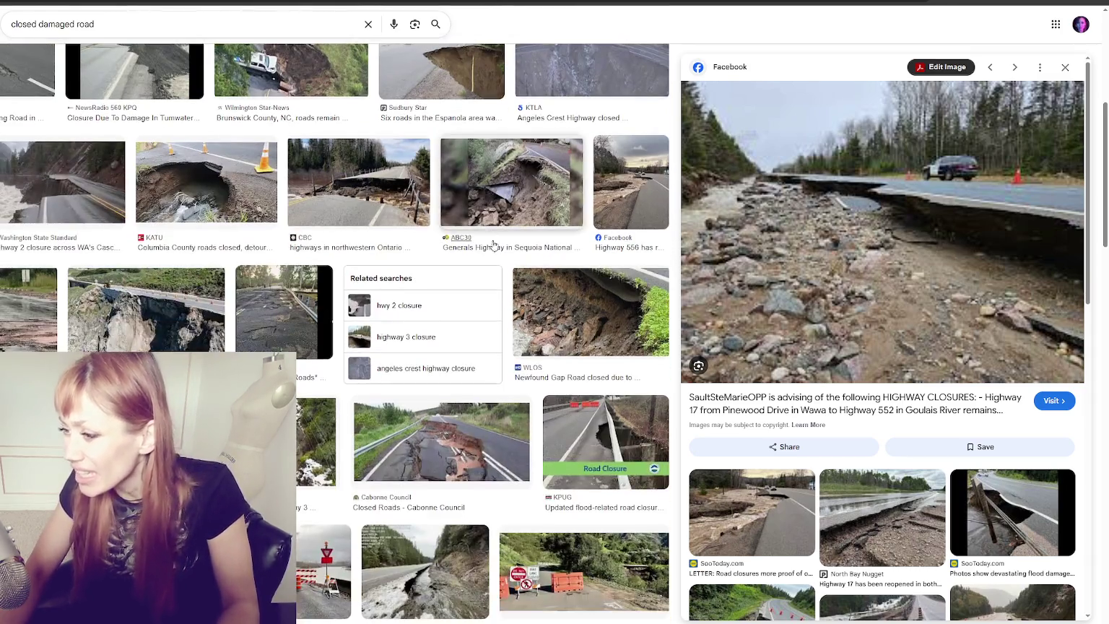
Step: Preview the flood-damaged, cracked-road and North Lincolnshire Council road photos in the results
click(304, 312)
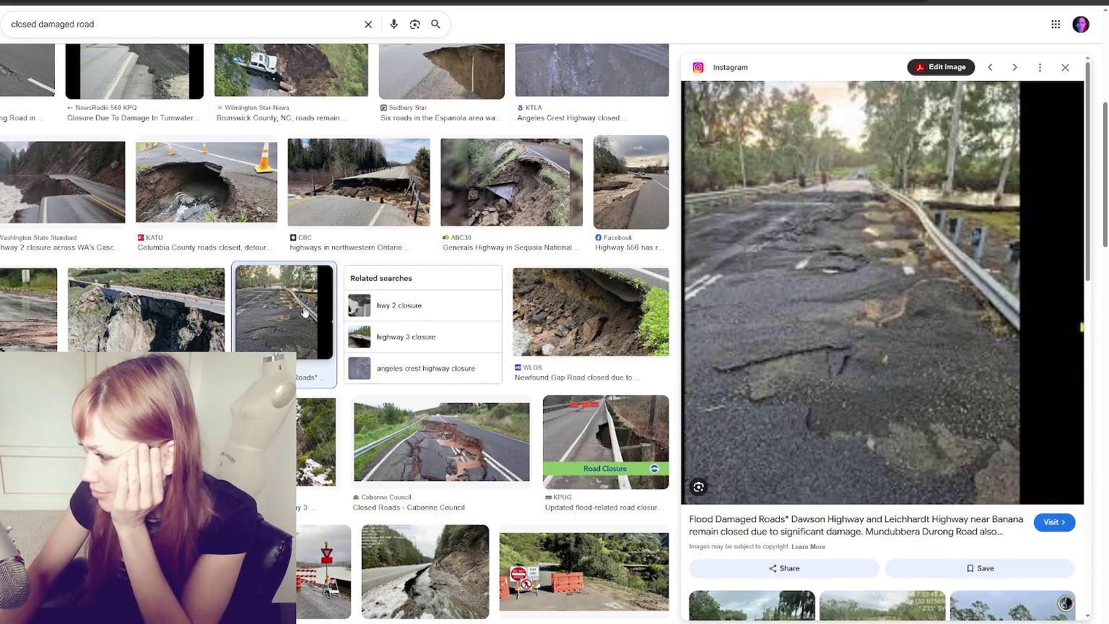
scroll(346, 291, down, 2)
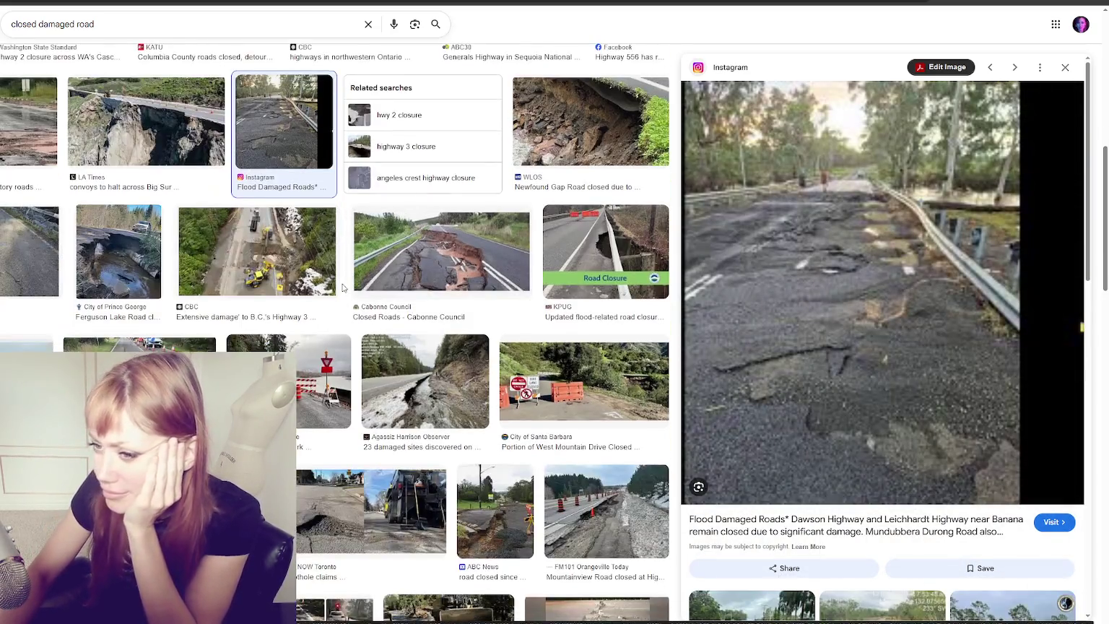
click(139, 372)
click(43, 288)
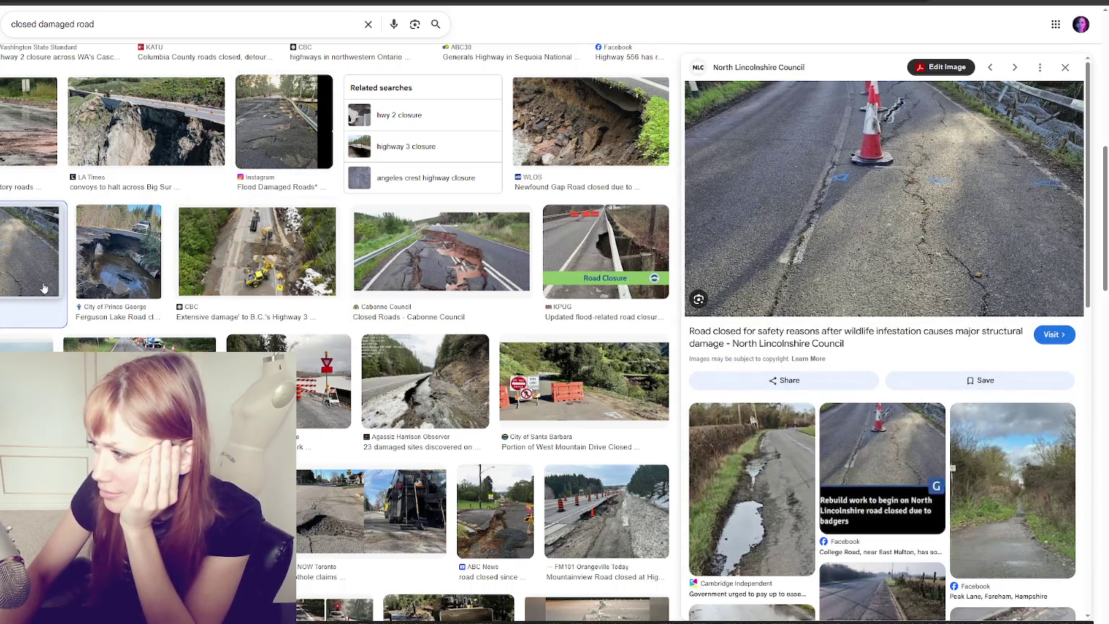
scroll(375, 334, down, 4)
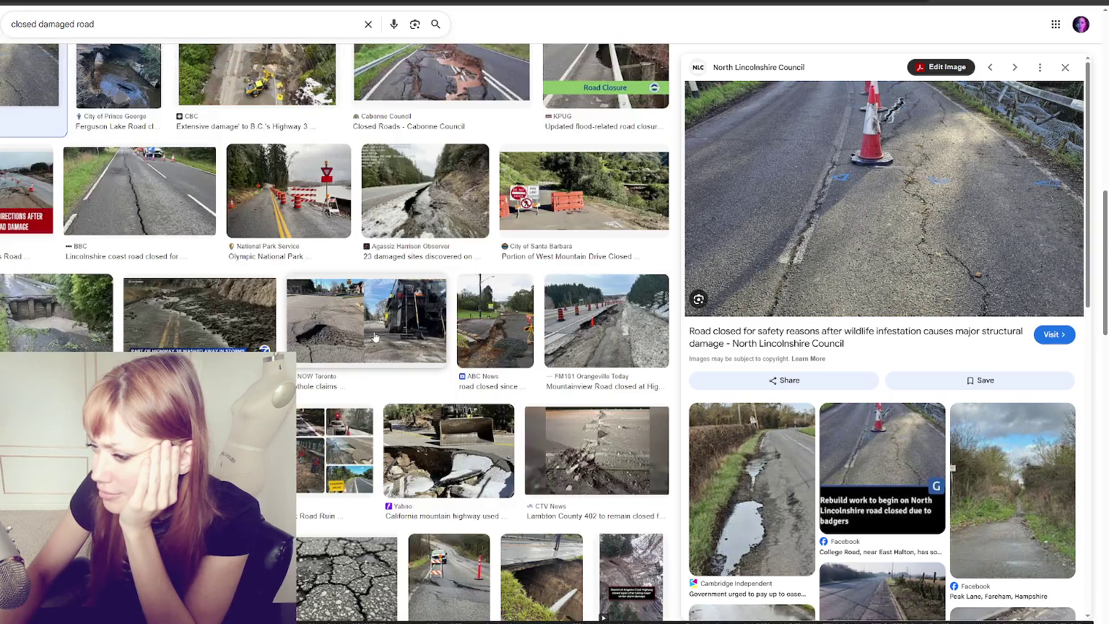
scroll(375, 335, down, 2)
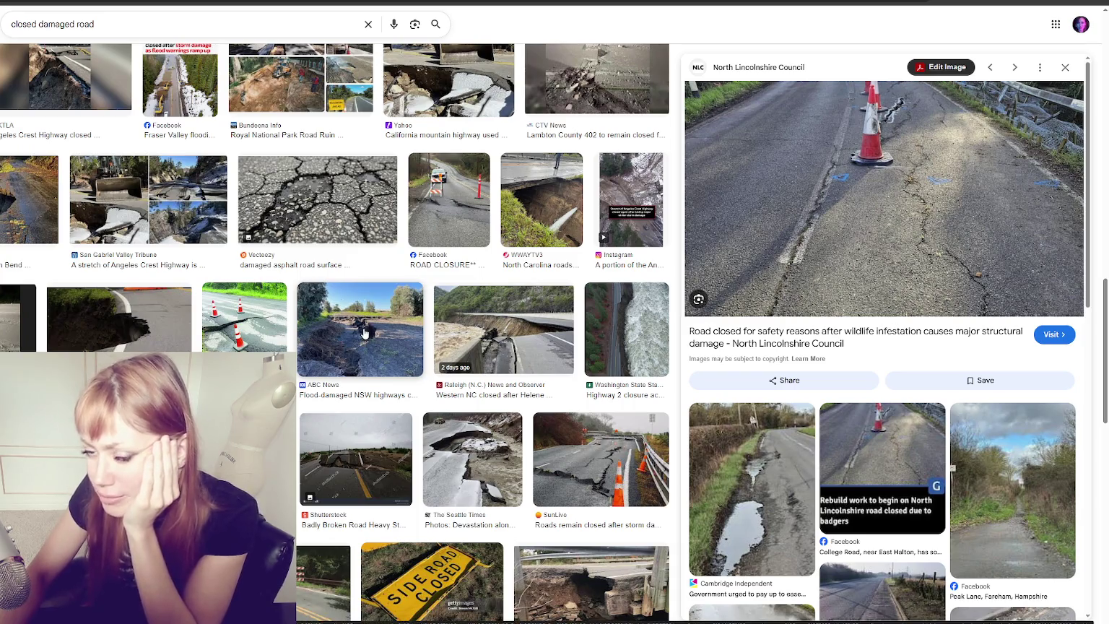
scroll(381, 358, down, 4)
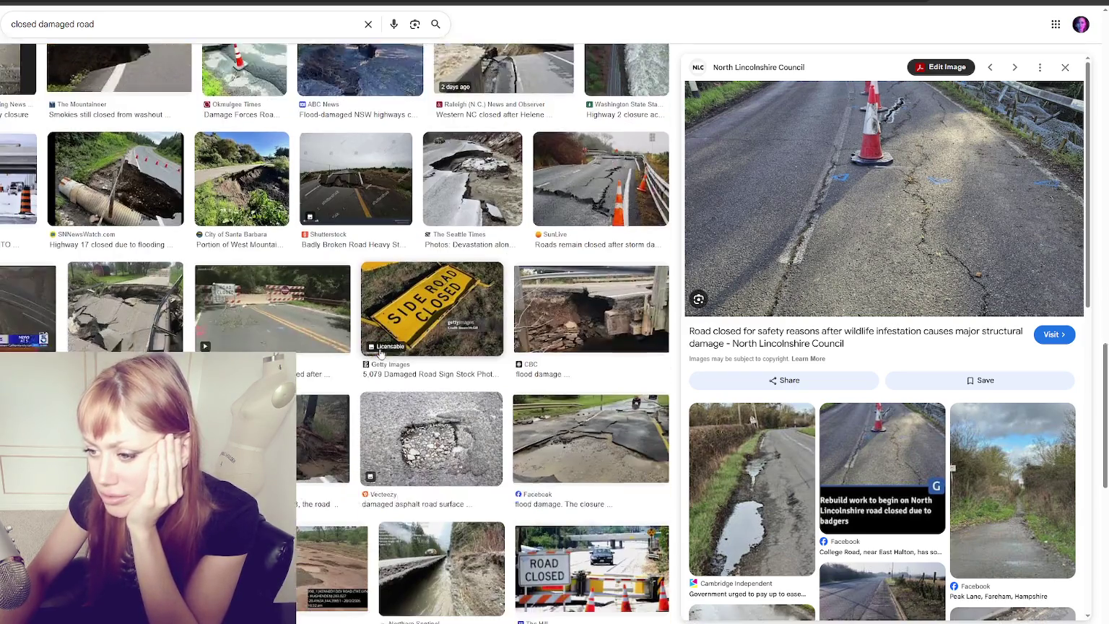
scroll(381, 352, down, 3)
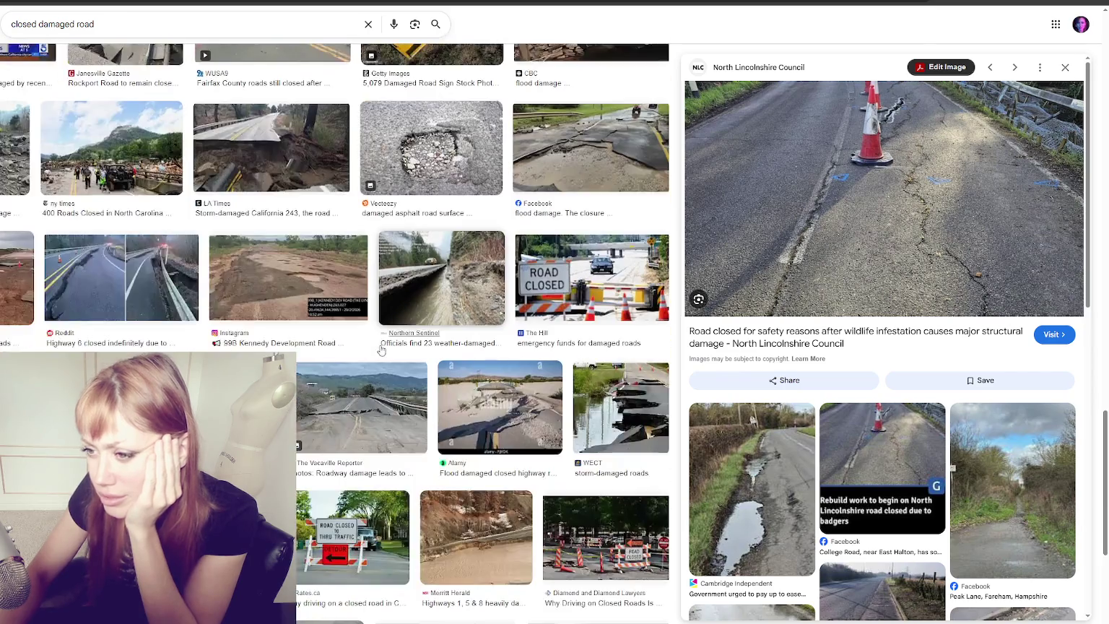
scroll(379, 346, down, 3)
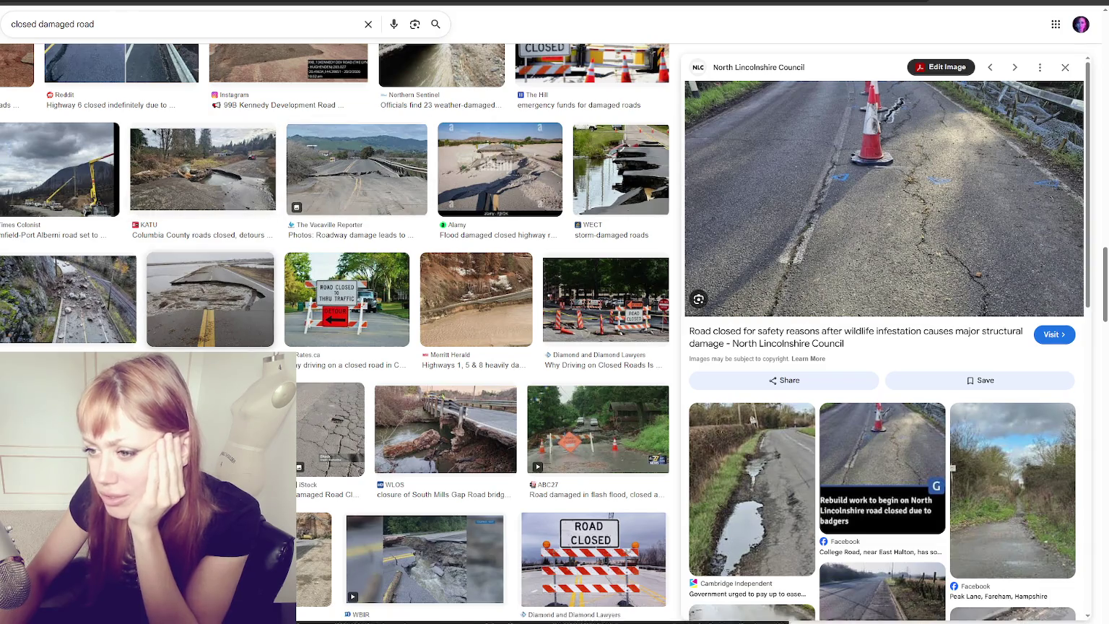
Step: Preview the Weather Network rockslide photo and use its image context menu
click(108, 304)
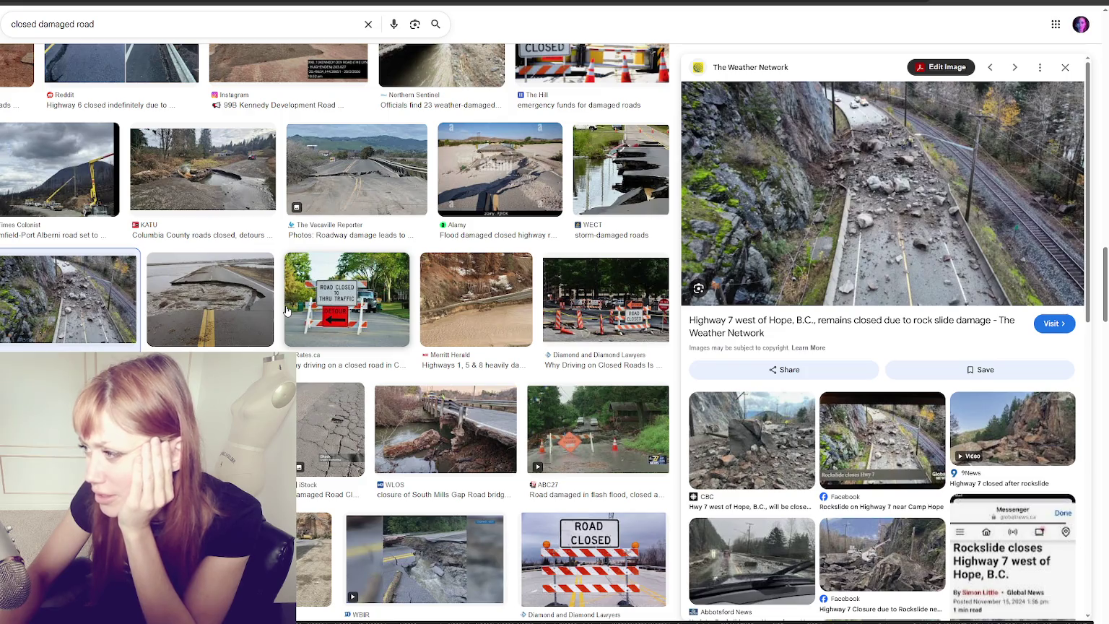
right_click(798, 169)
click(831, 317)
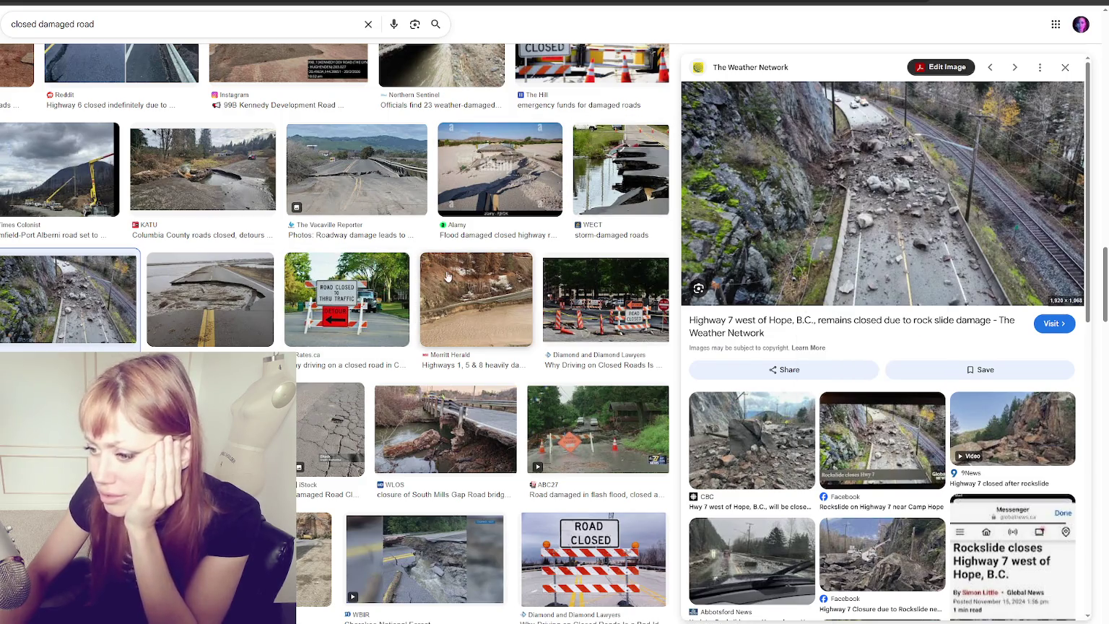
scroll(123, 291, down, 3)
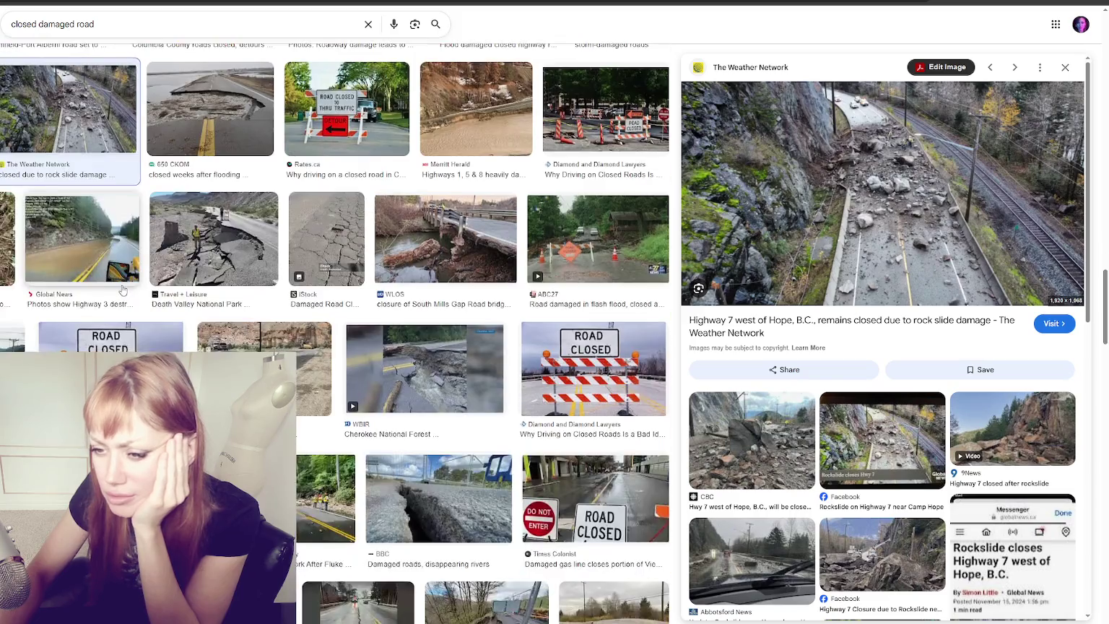
scroll(123, 290, down, 3)
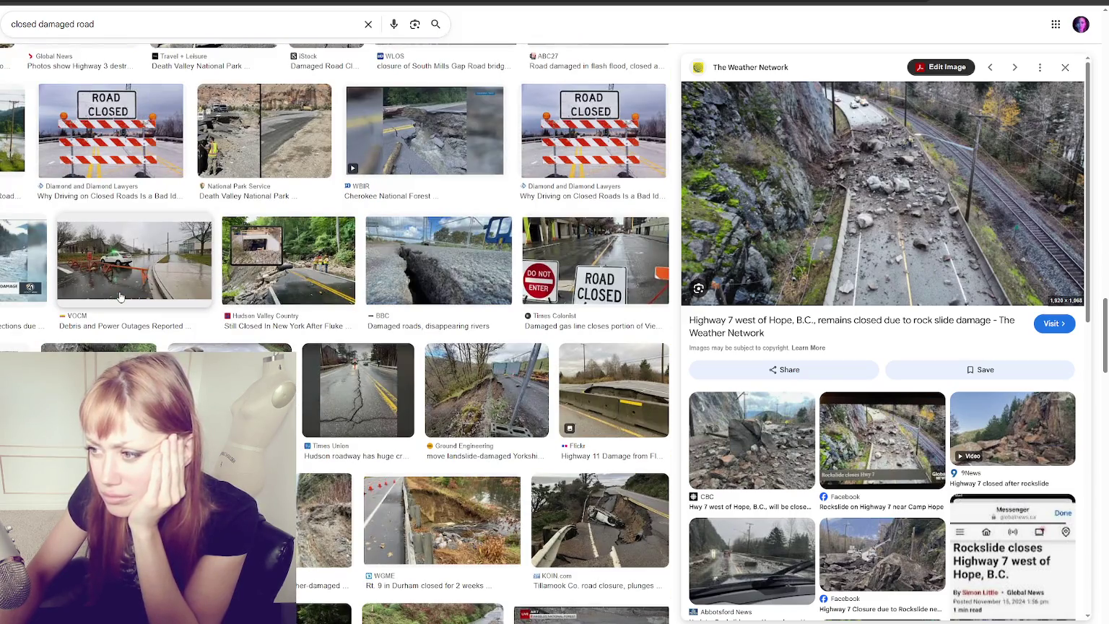
Step: Remove 'closed' from the query and search for damaged road images
triple_click(51, 28)
click(70, 23)
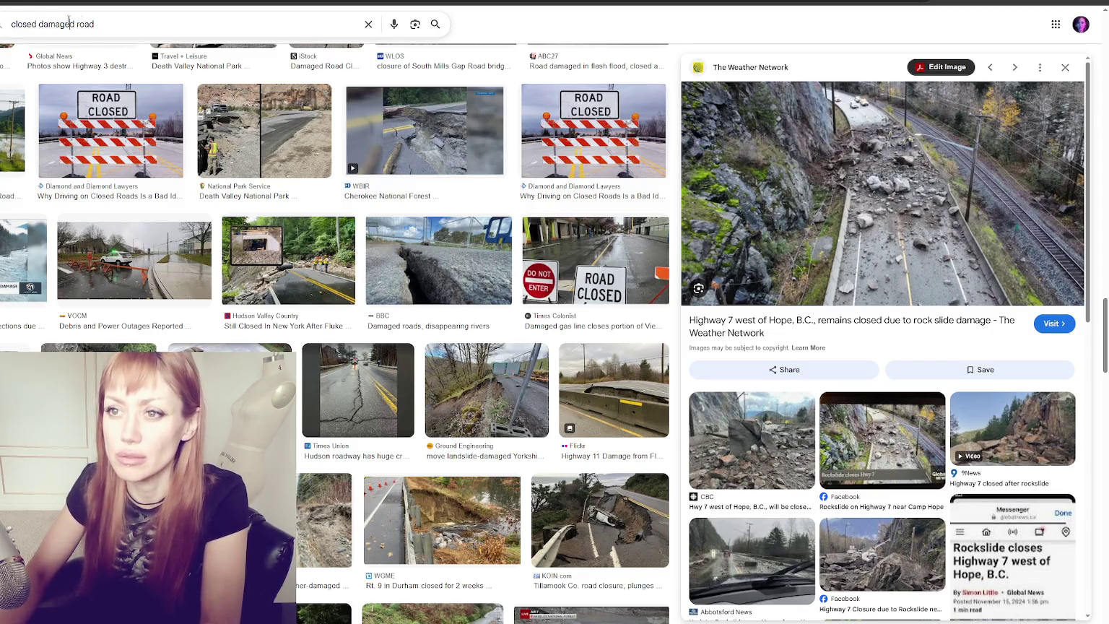
drag(40, 27, 10, 26)
key(BackSpace)
key(Return)
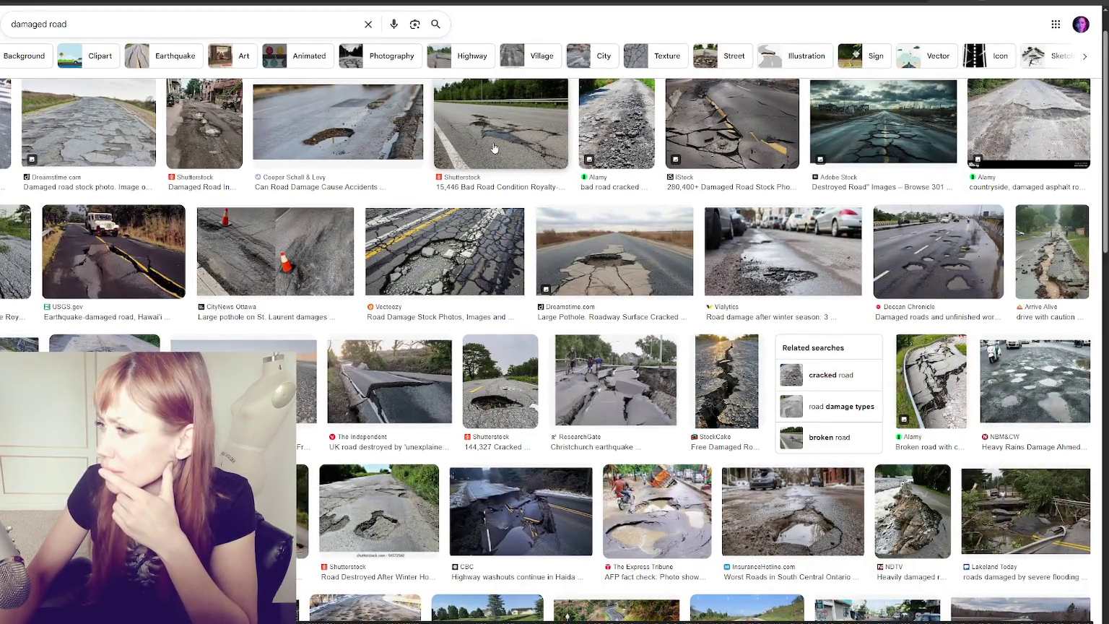
Step: Save the Adobe Stock Destroyed Road image and dismiss the create-a-collection prompt
click(927, 127)
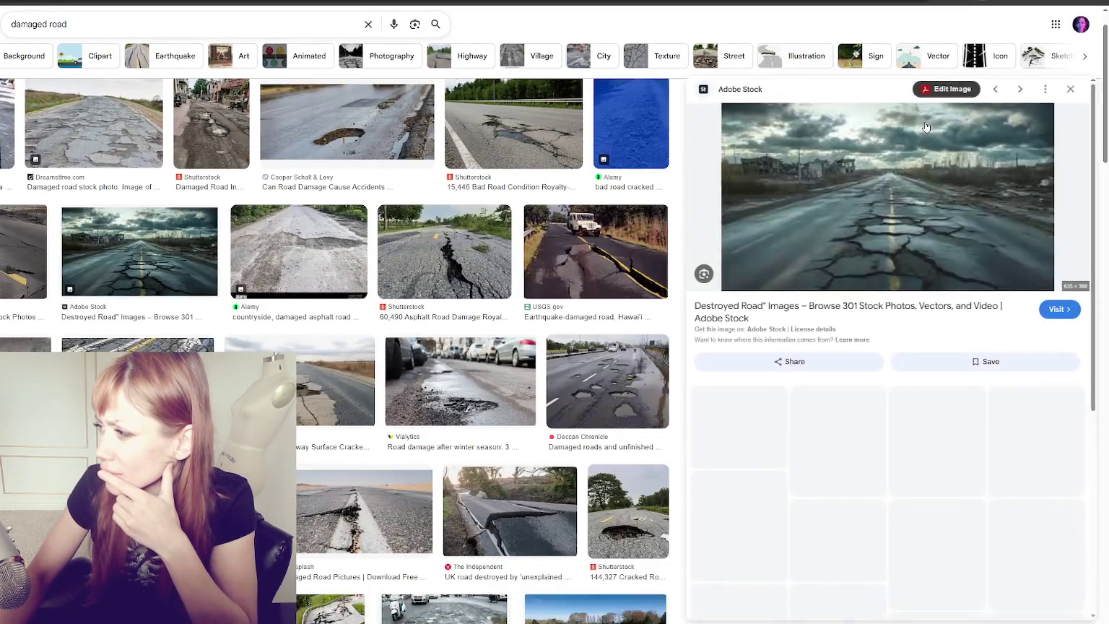
right_click(906, 232)
click(940, 370)
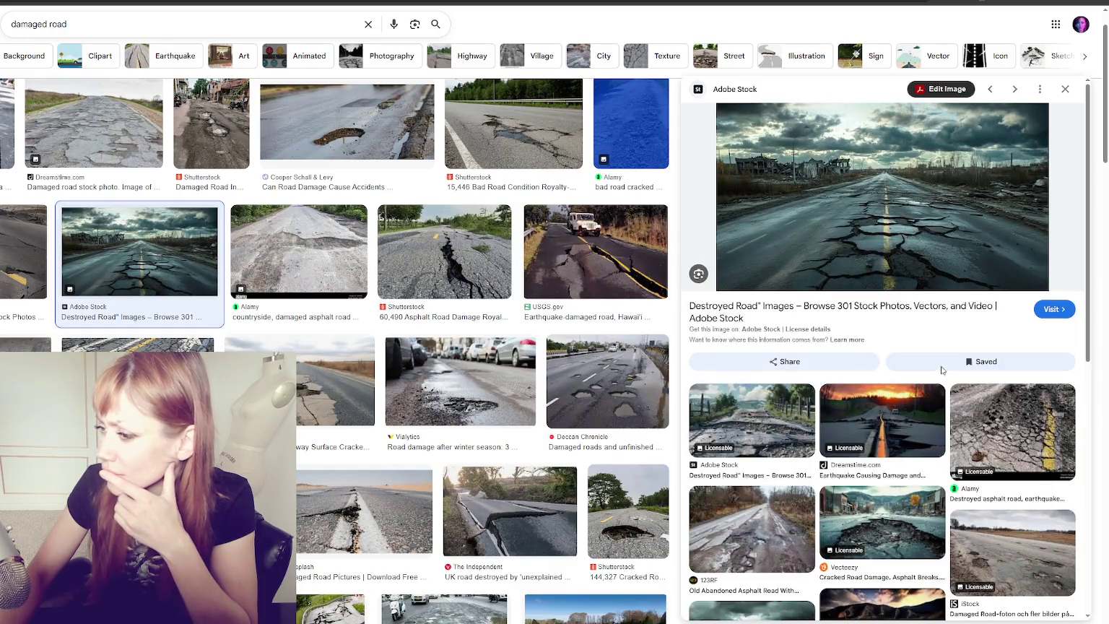
click(940, 362)
click(611, 148)
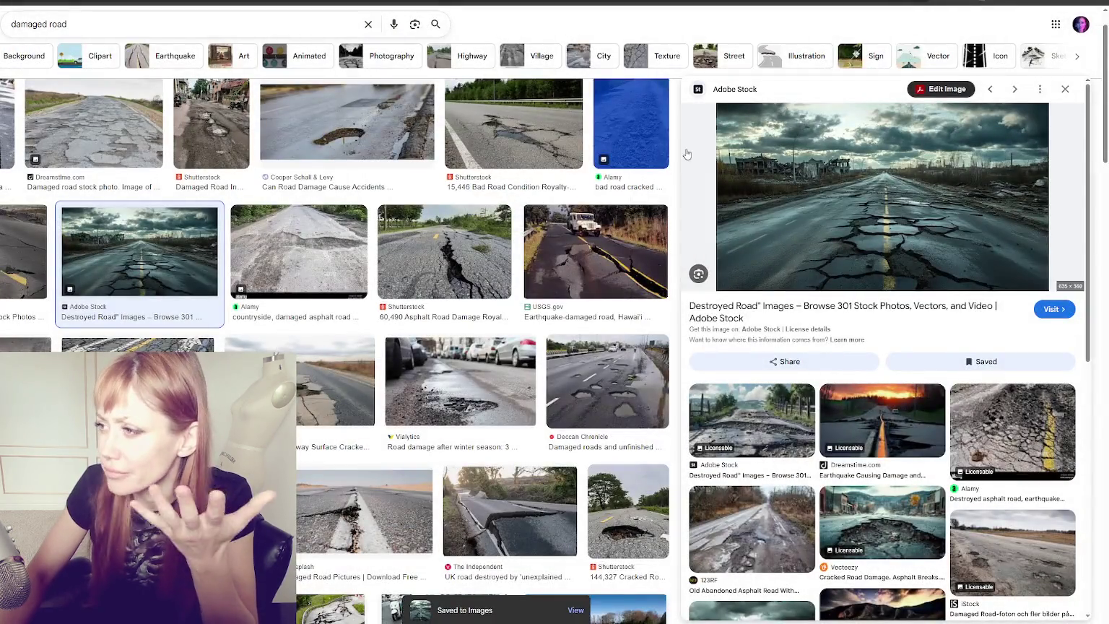
Step: Open the full-size Destroyed Road image in a new tab and view it
right_click(714, 211)
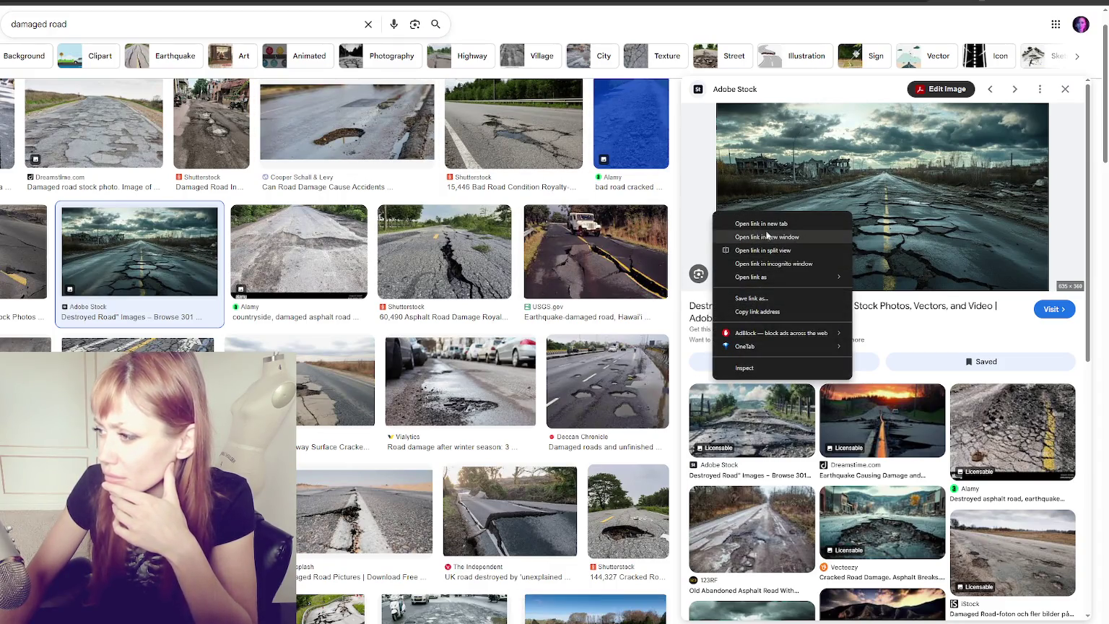
right_click(933, 159)
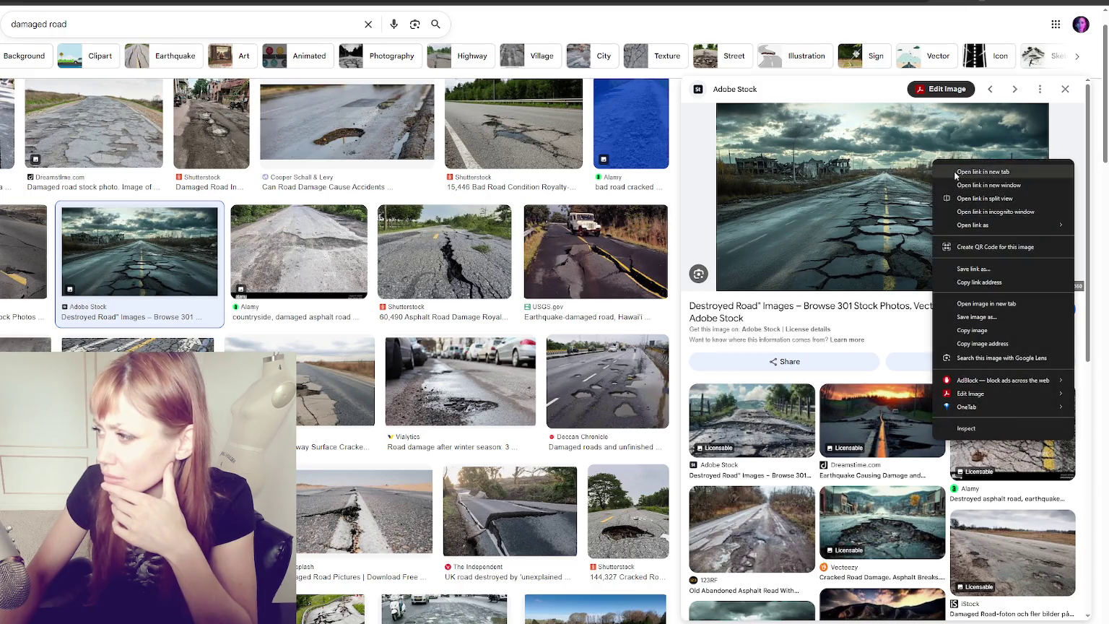
click(971, 304)
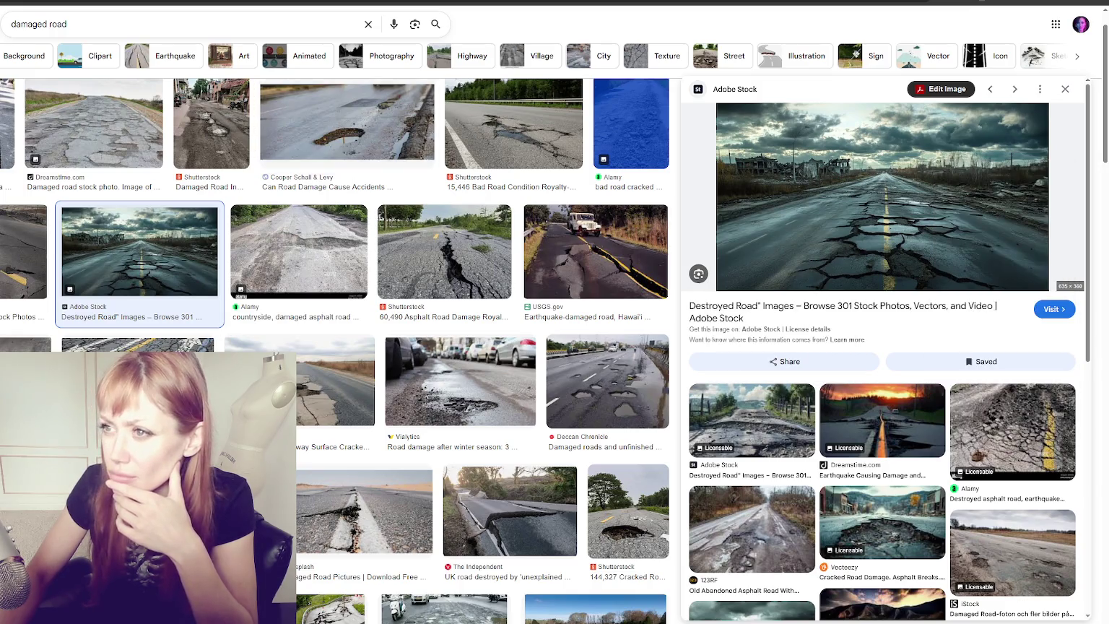
key(ctrl+Tab)
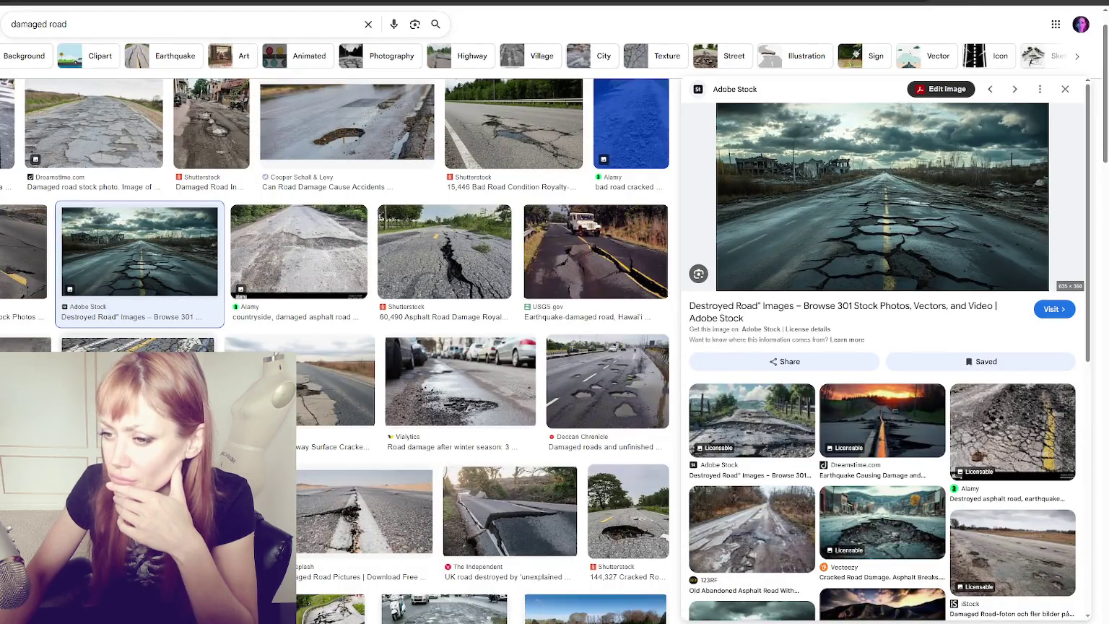
Step: Preview the Vecteezy road damage, Vialytics winter road damage and Vecteezy damaged concrete images
click(72, 342)
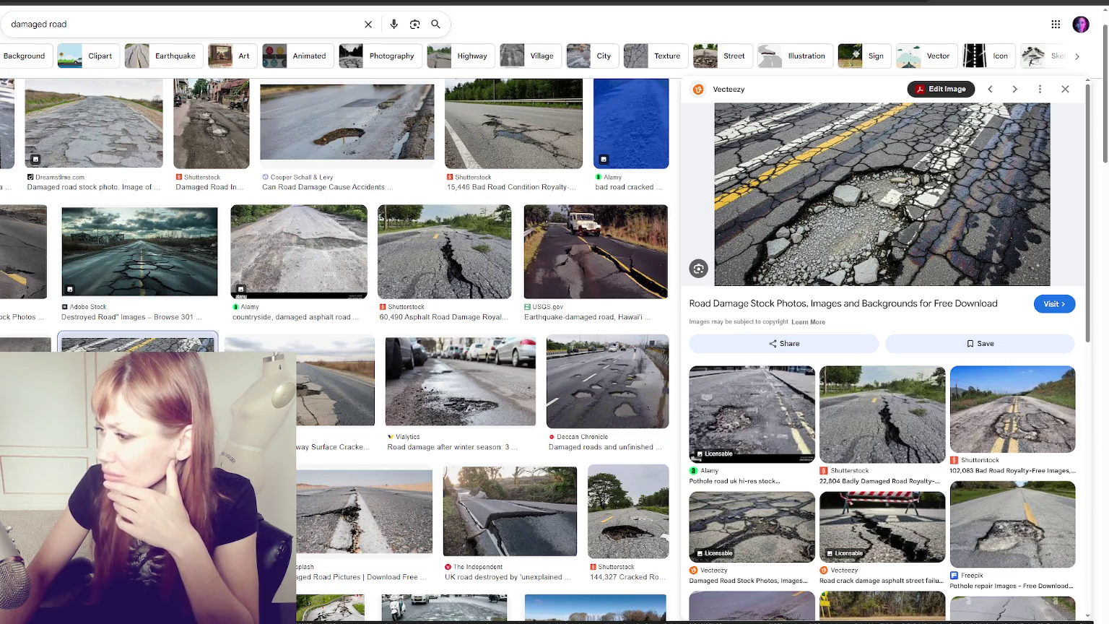
click(471, 406)
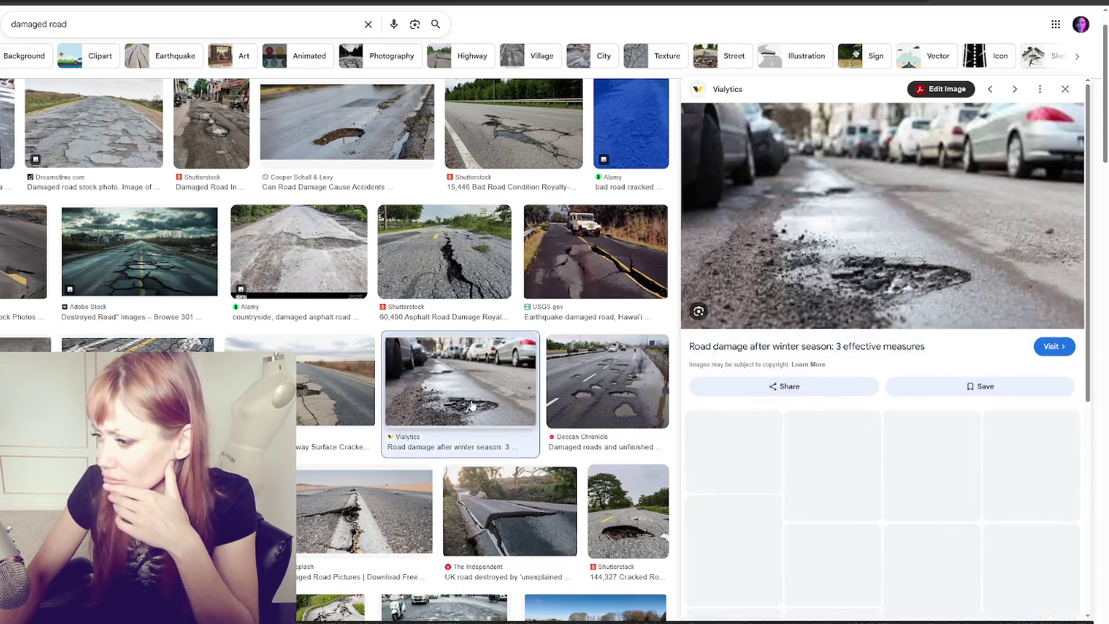
scroll(471, 406, down, 4)
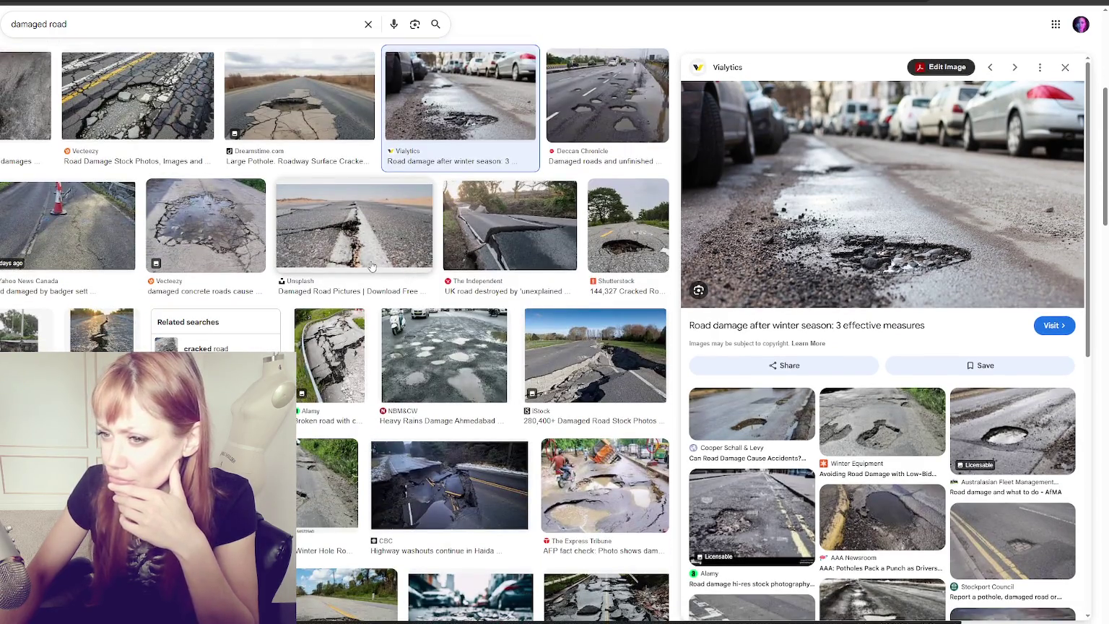
click(214, 238)
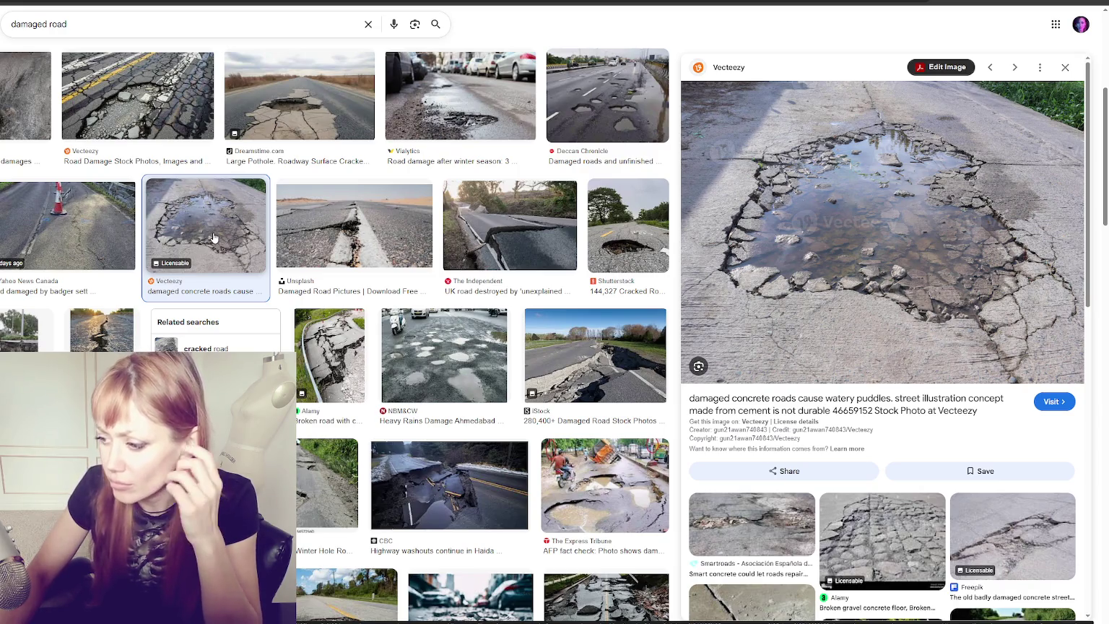
scroll(222, 221, down, 2)
scroll(222, 220, down, 4)
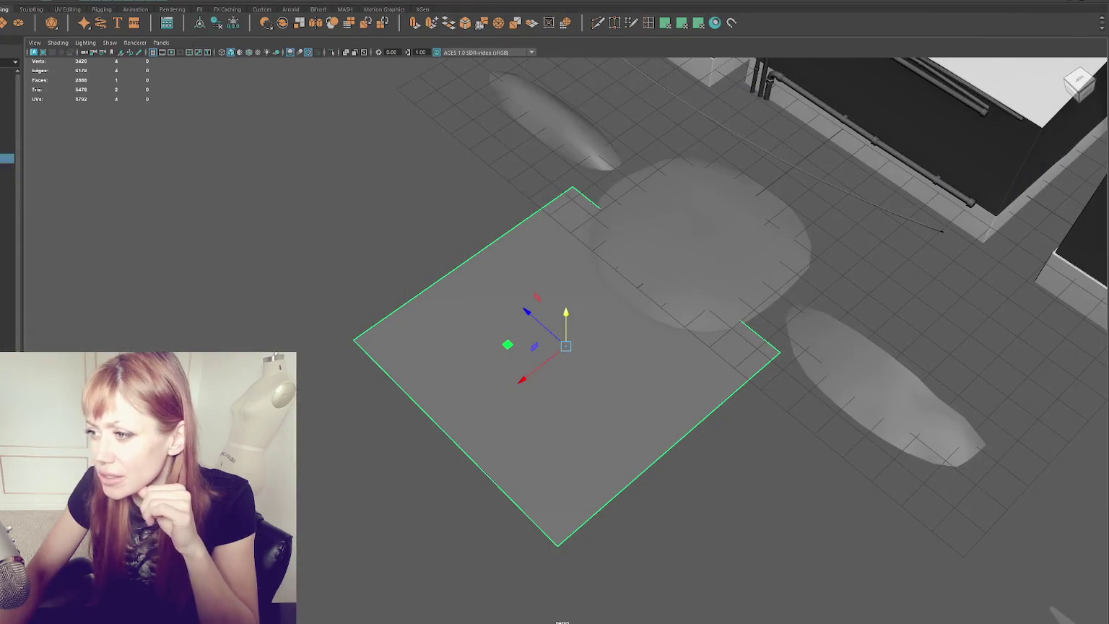
Step: Extrude the plane's face in face mode to thicken it into a slab
scroll(447, 314, down, 5)
mouse_move(509, 280)
mouse_down()
mouse_move(495, 272)
mouse_move(520, 289)
mouse_up()
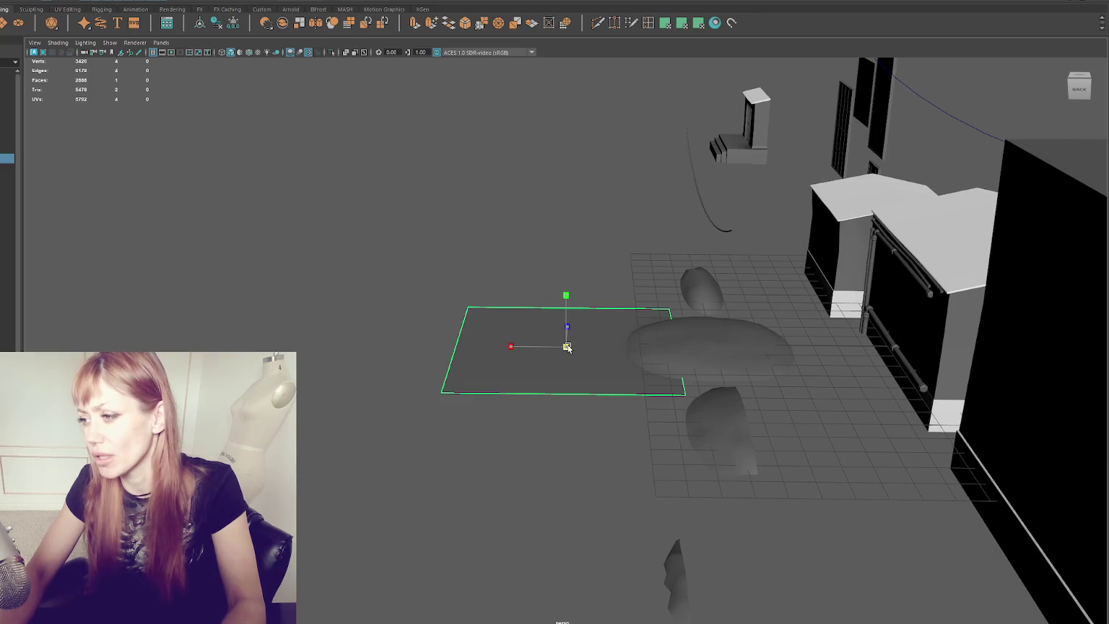
right_click(598, 219)
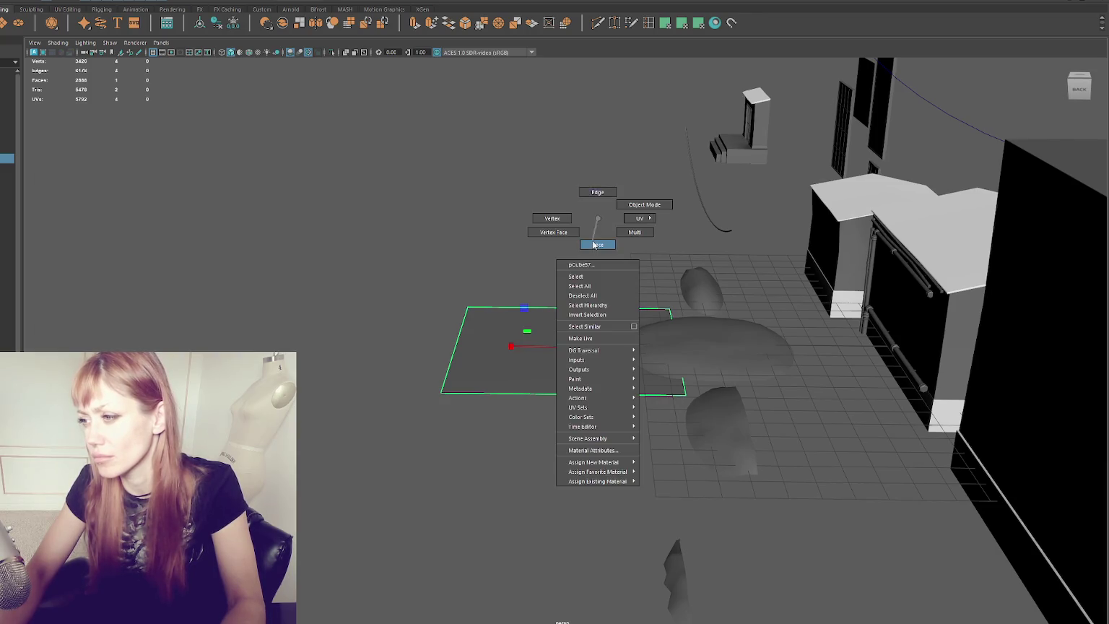
click(598, 244)
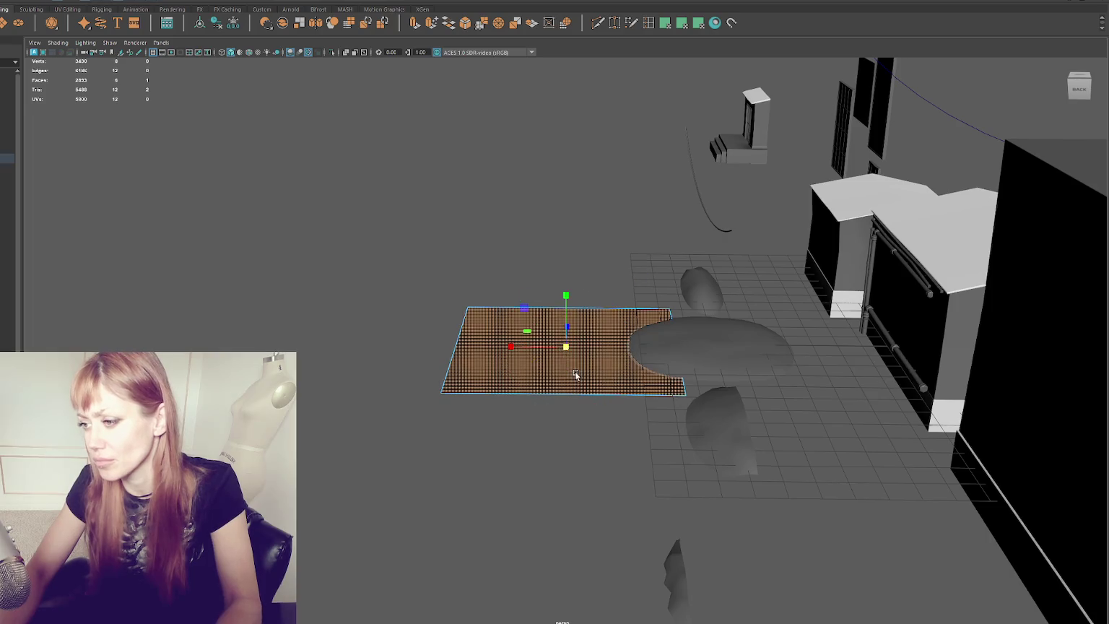
key(ctrl+e)
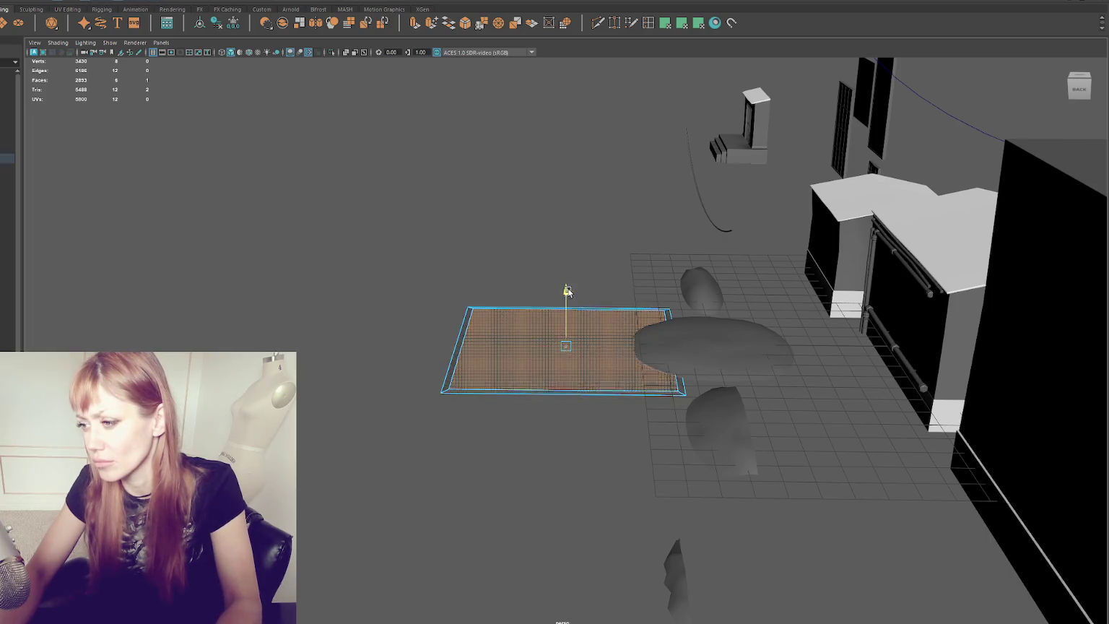
key(w)
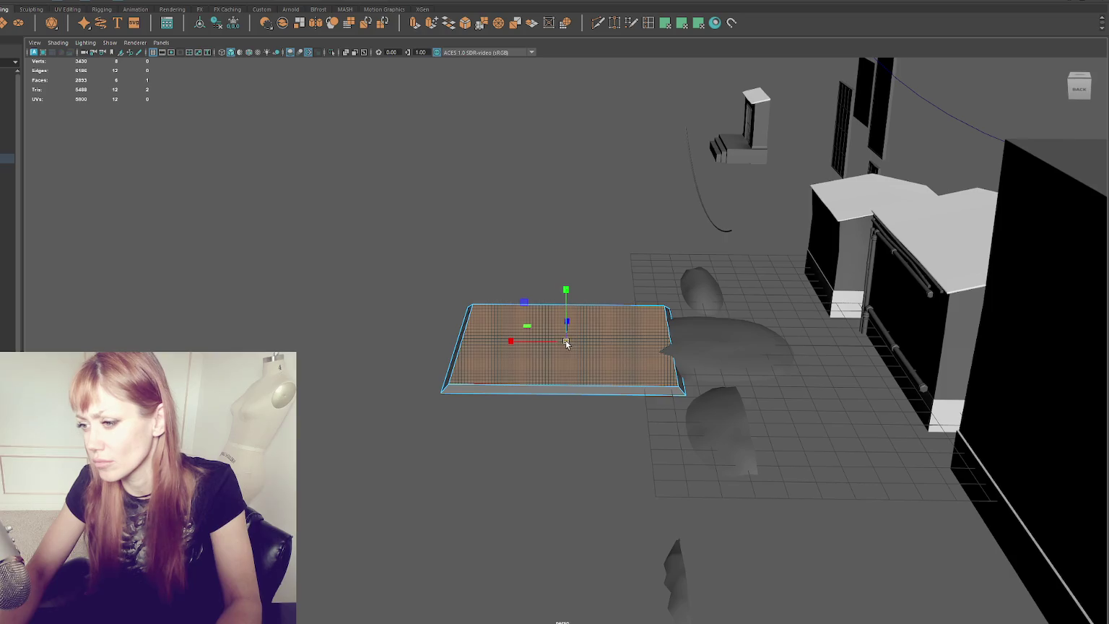
Step: Select the slab and bevel its edges with Ctrl+B, widening the fraction to 0.8
click(545, 196)
drag(546, 196, 570, 359)
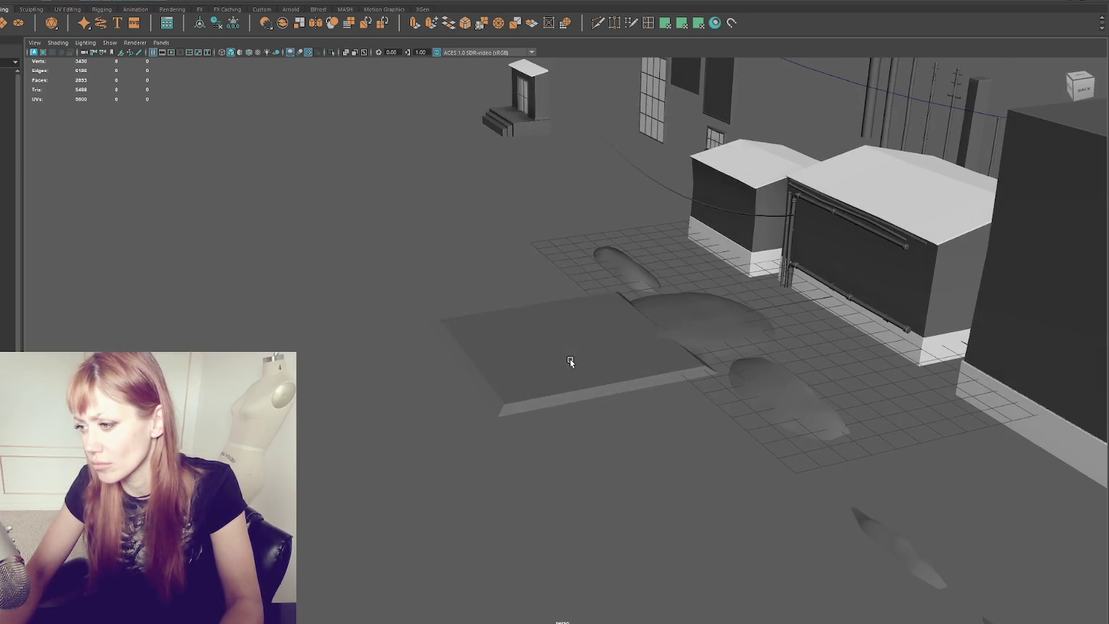
click(571, 358)
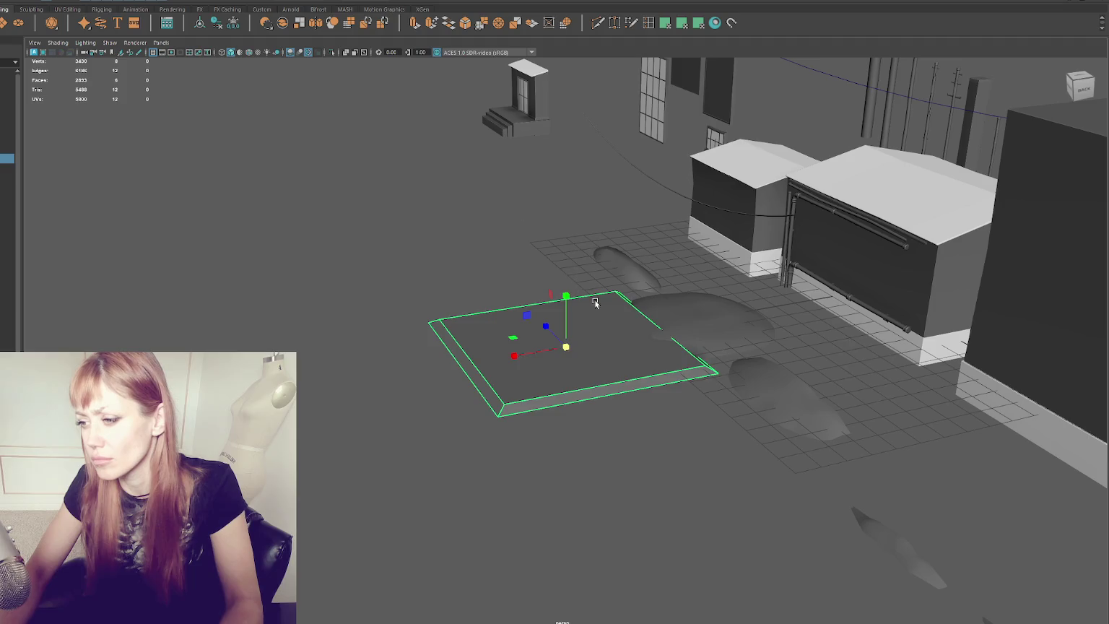
key(ctrl+b)
drag(850, 354, 855, 351)
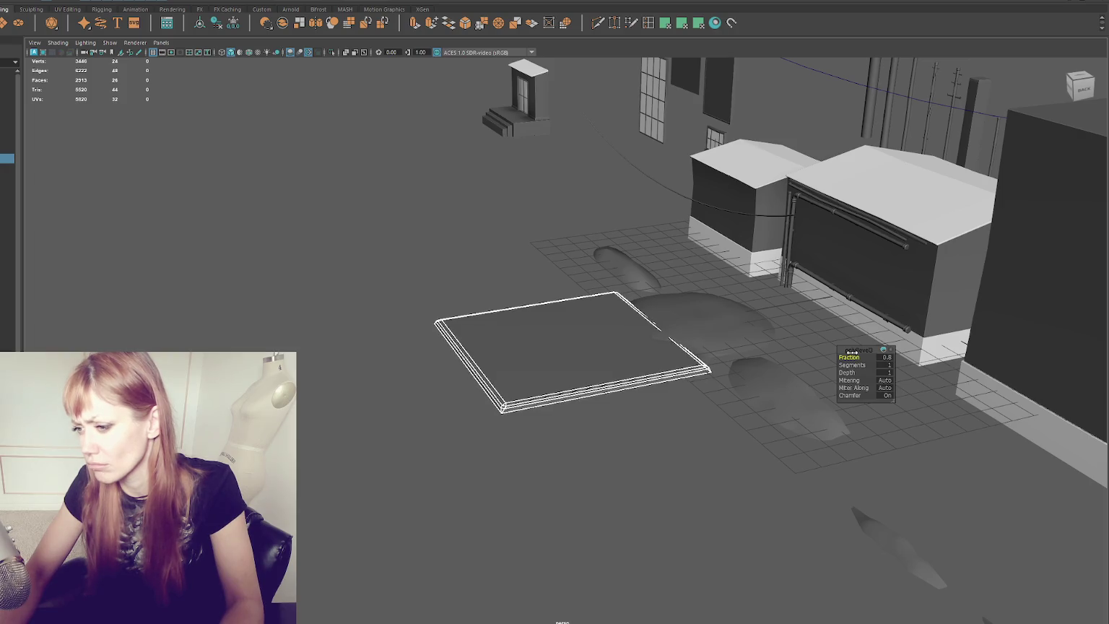
Step: Delete an edge loop on the front bevel, then undo the deletion
scroll(551, 382, up, 5)
click(498, 451)
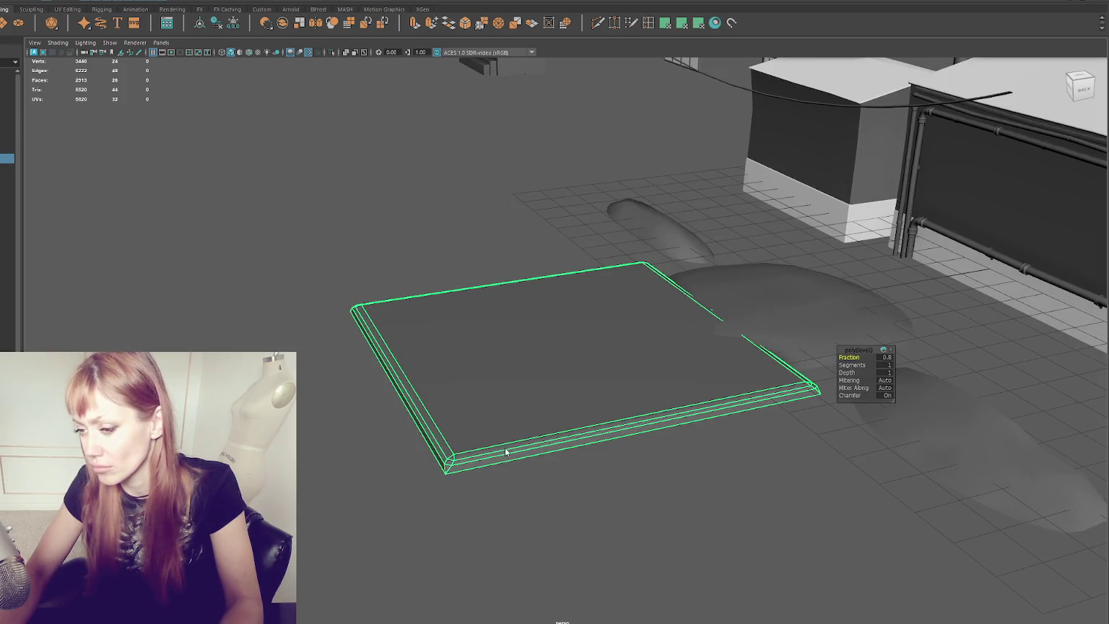
key(F10)
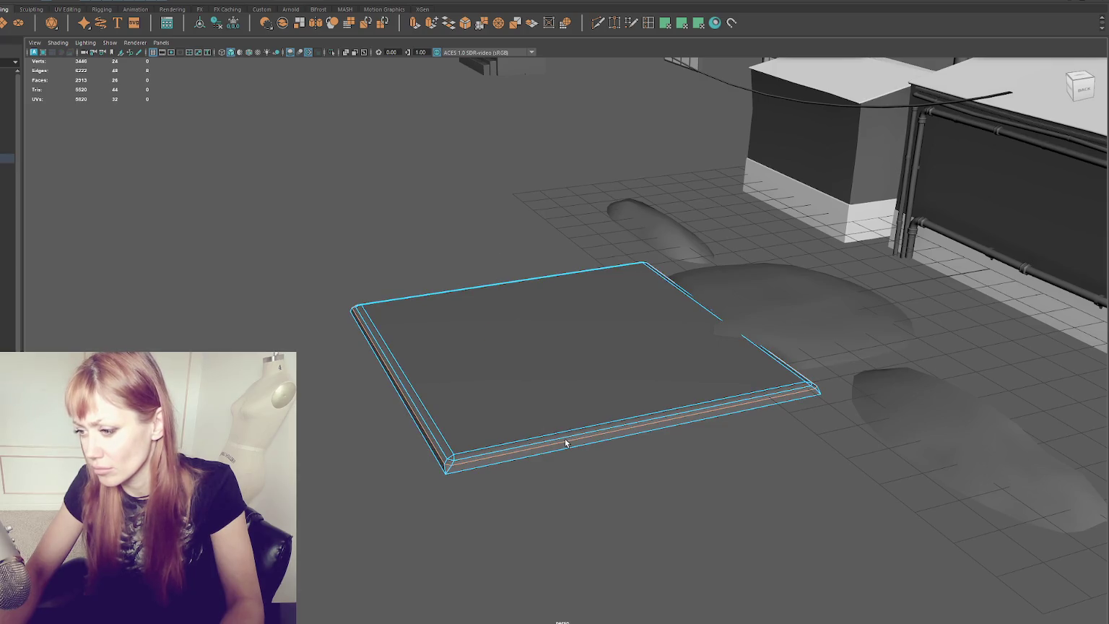
key(Delete)
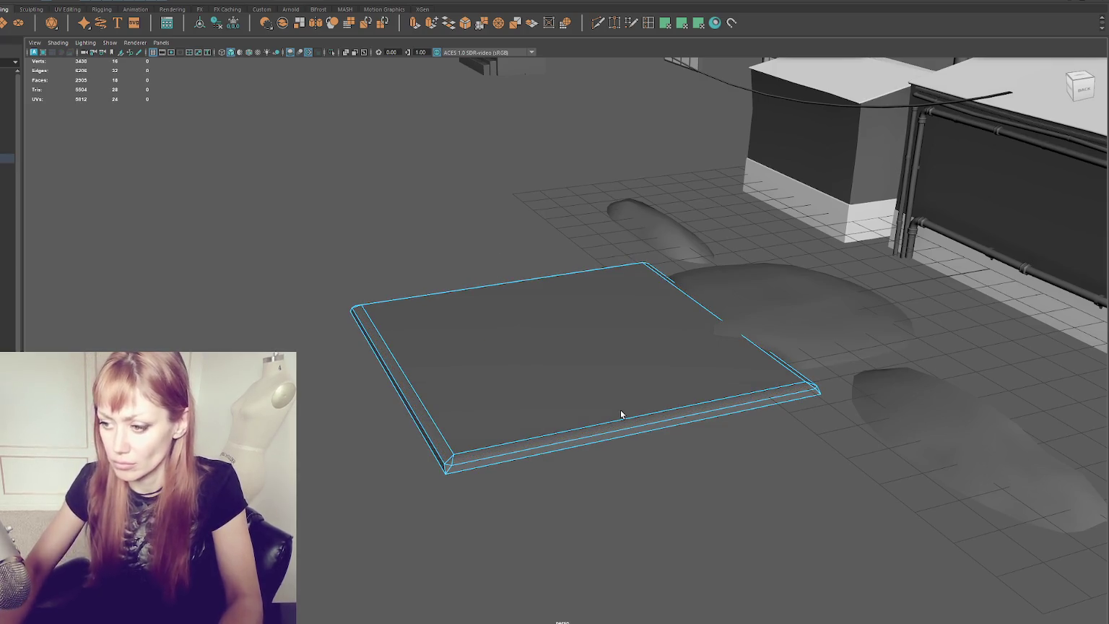
mouse_move(620, 415)
mouse_down()
mouse_move(565, 389)
mouse_move(619, 421)
mouse_up()
key(ctrl+z)
Step: Return to Object Mode, select the plane and undo the bevel to a plain slab
right_click(347, 228)
drag(391, 210, 465, 208)
click(506, 377)
drag(506, 377, 661, 428)
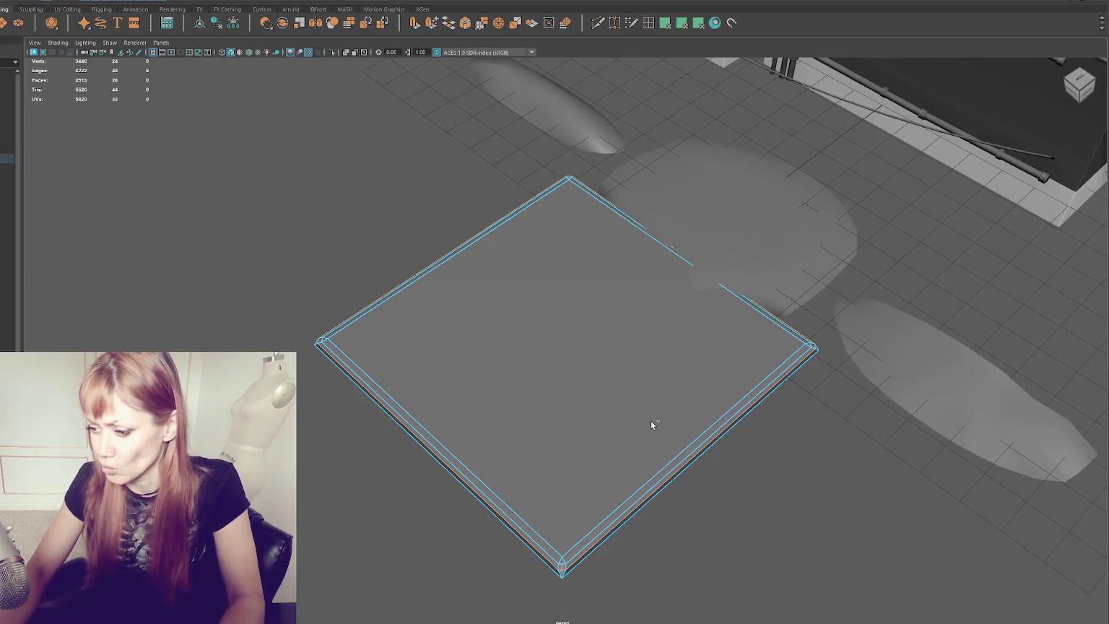
key(ctrl+z)
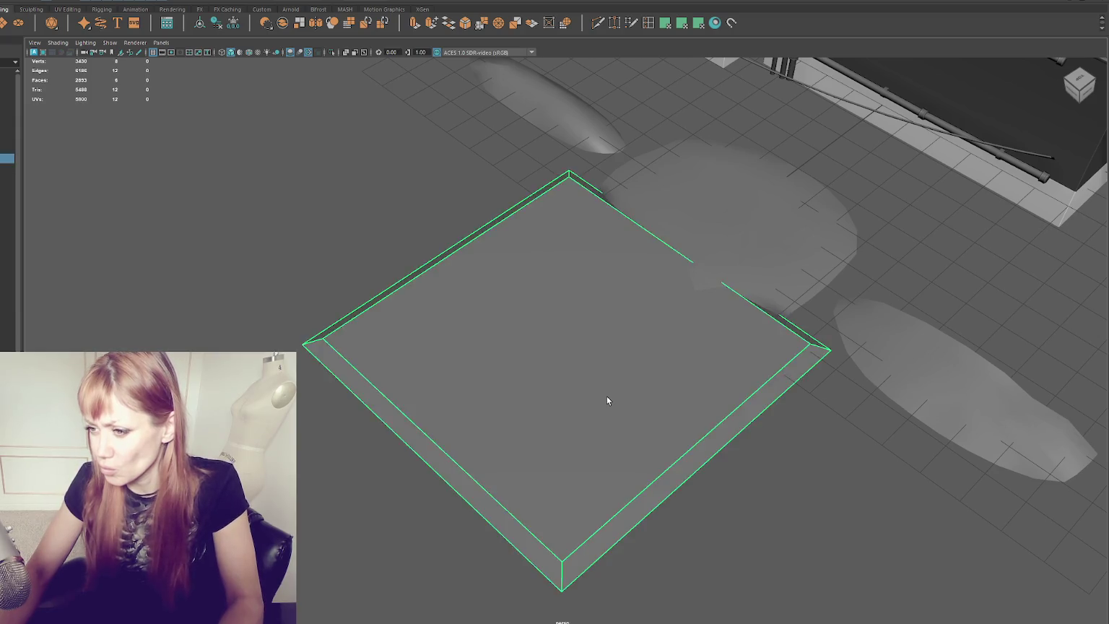
Step: Reselect the slab and bevel its edges again, settling the fraction at 0.8
drag(607, 396, 635, 394)
click(588, 366)
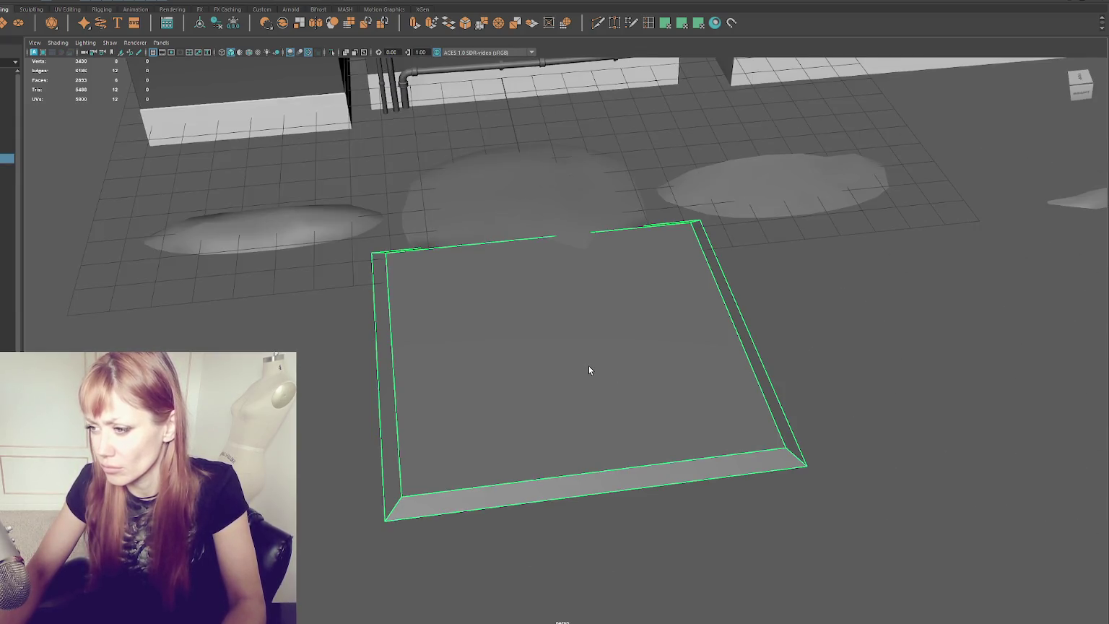
drag(737, 354, 677, 363)
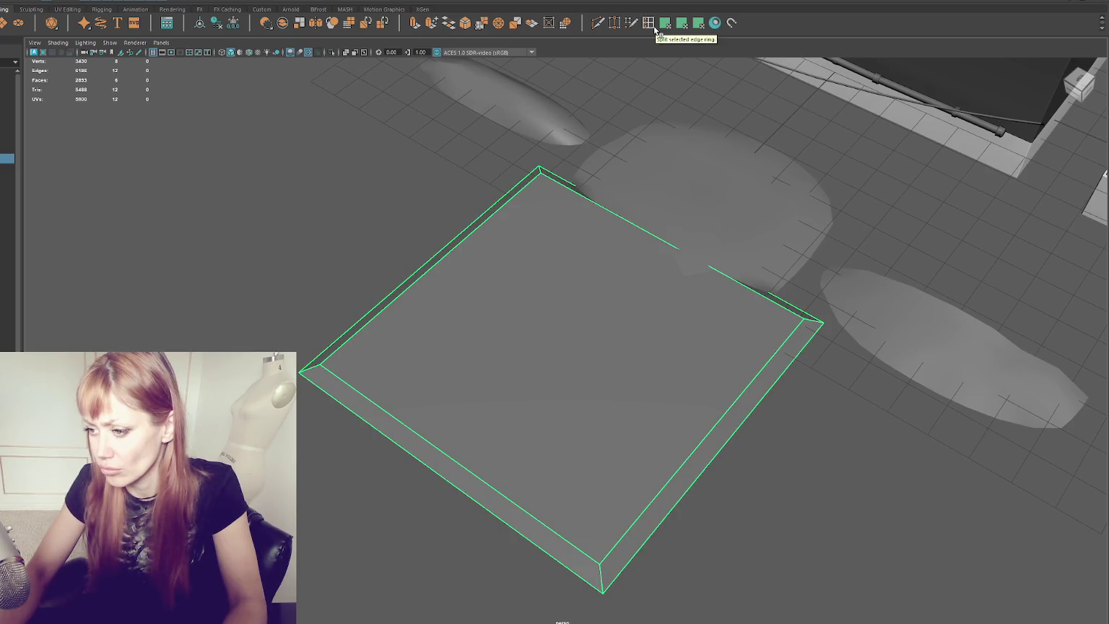
right_click(280, 154)
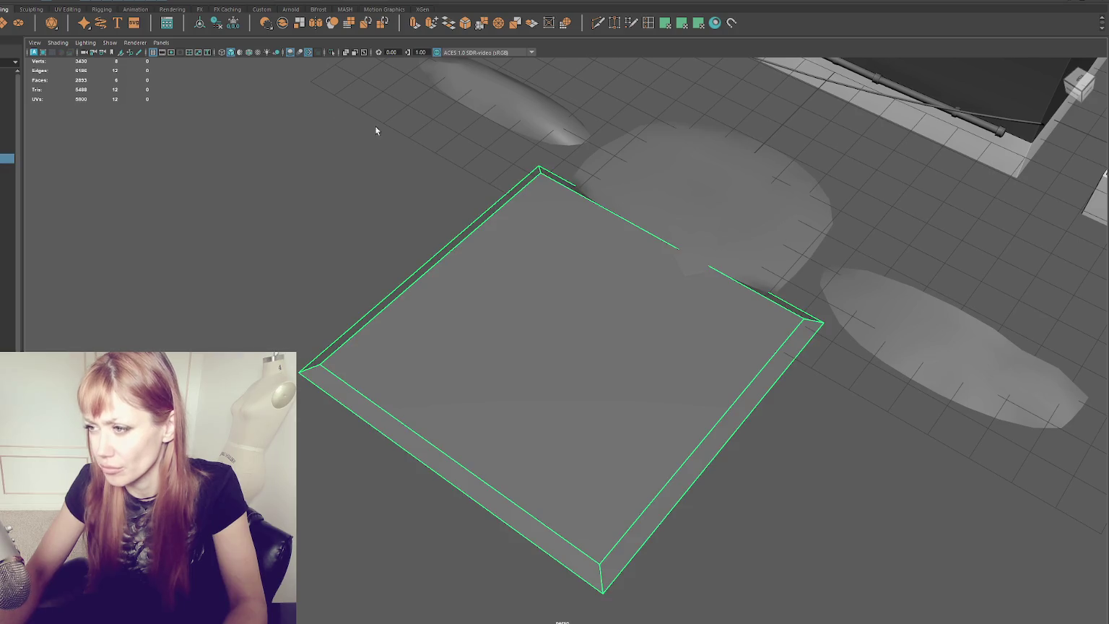
click(484, 29)
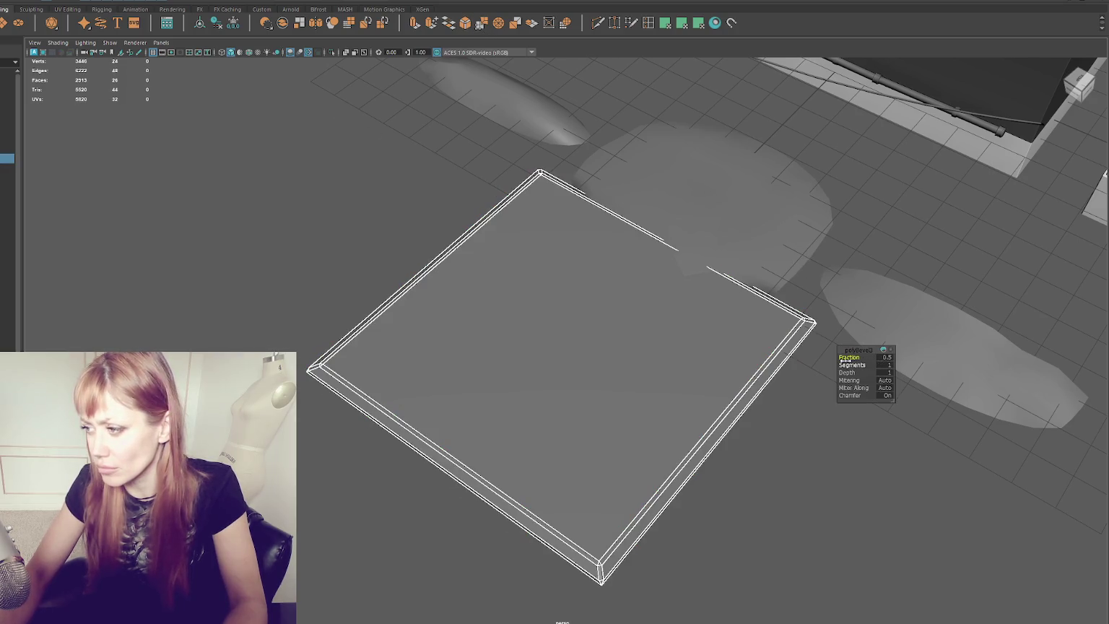
drag(848, 357, 849, 356)
drag(850, 356, 851, 356)
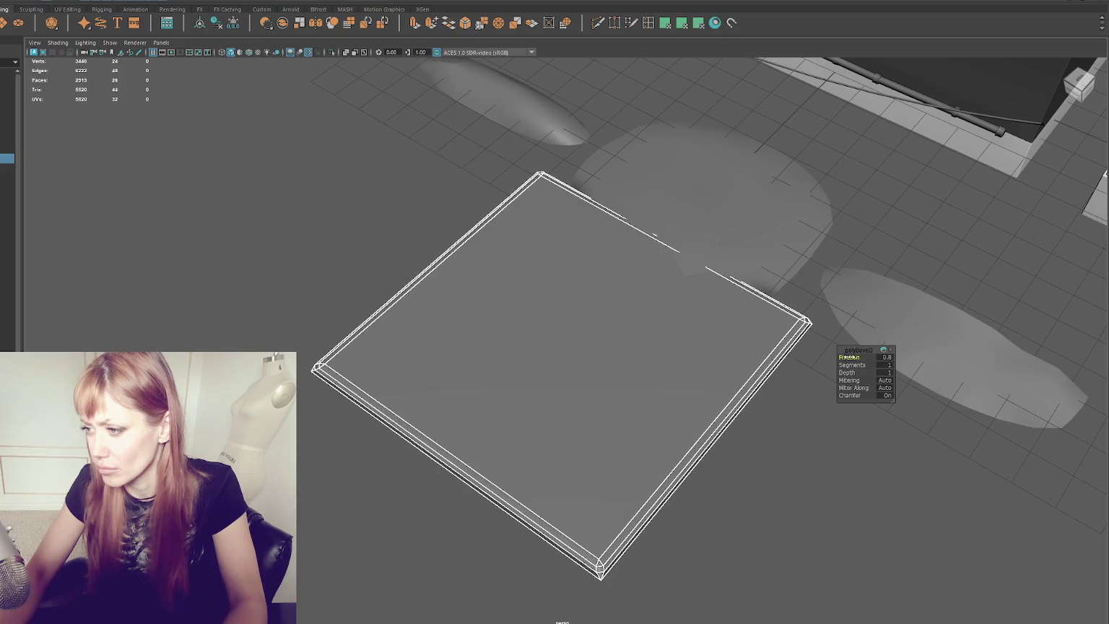
Step: Add two edge loops across the bevelled slab with Insert Edge Loop
click(649, 24)
click(745, 395)
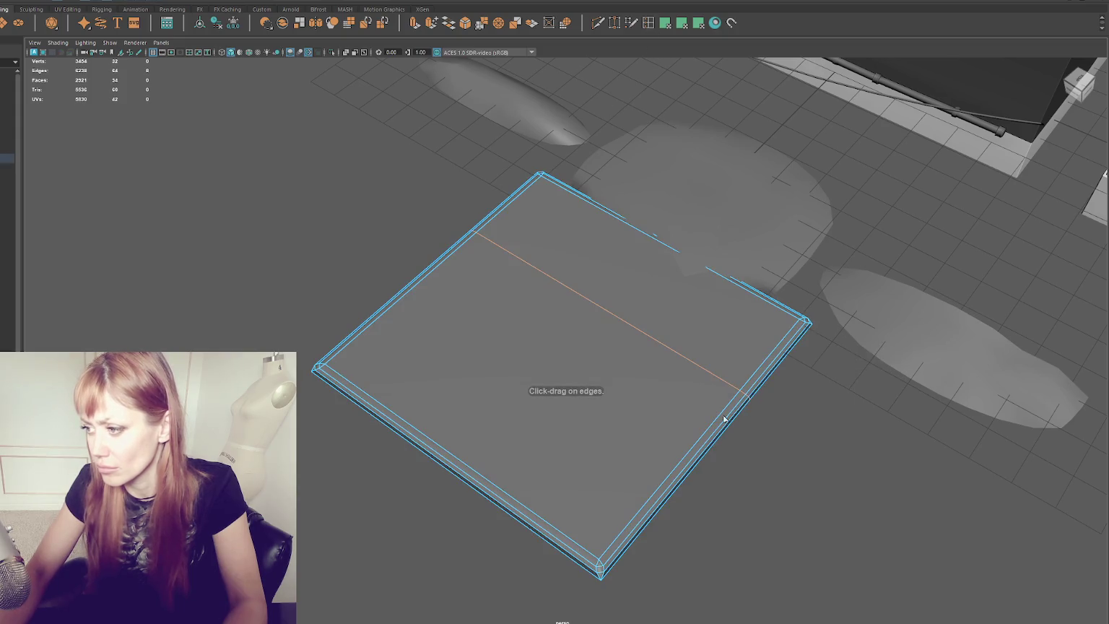
click(506, 509)
key(F8)
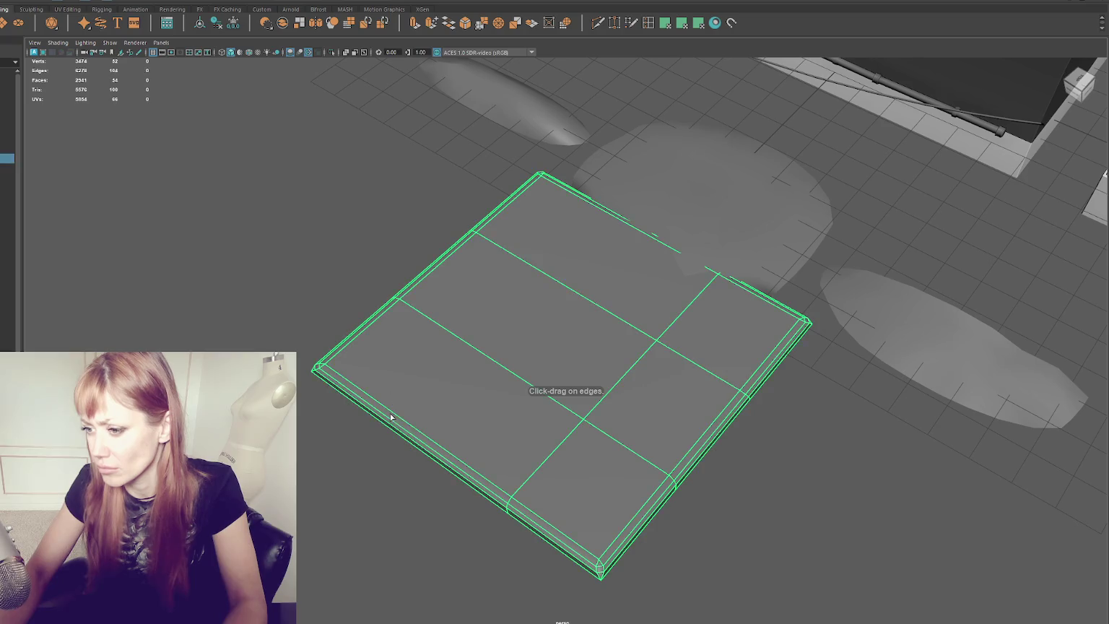
Step: In Vertex mode, raise the slab's top-right vertices from a top-down view
click(286, 235)
right_click(248, 190)
drag(352, 258, 540, 378)
drag(540, 377, 483, 284)
drag(479, 117, 787, 348)
drag(654, 199, 660, 174)
Step: Push a top-edge vertex inward to bend the slab's top edge
drag(794, 139, 637, 285)
mouse_move(684, 167)
mouse_down()
mouse_move(614, 278)
mouse_move(658, 175)
mouse_up()
drag(650, 403, 538, 536)
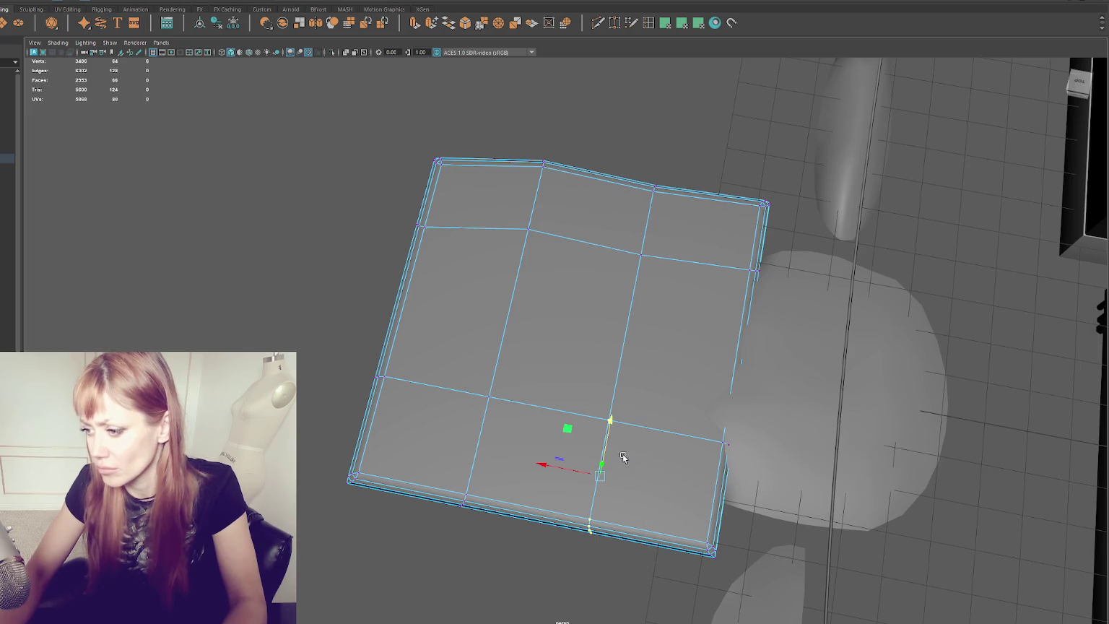
drag(609, 423, 609, 431)
key(ctrl+z)
key(ctrl+z)
key(ctrl+z)
key(ctrl+z)
Step: Try lifting the middle-left vertex column into a fold, then undo it
mouse_move(820, 159)
mouse_down()
mouse_move(619, 235)
mouse_move(482, 327)
mouse_up()
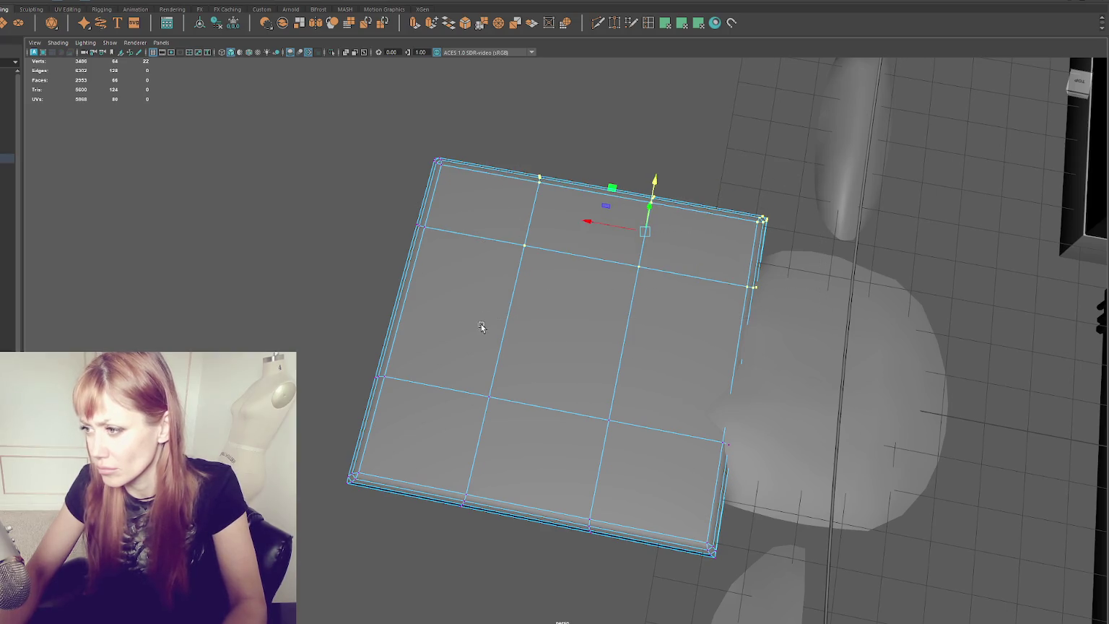
drag(507, 231, 478, 131)
click(533, 527)
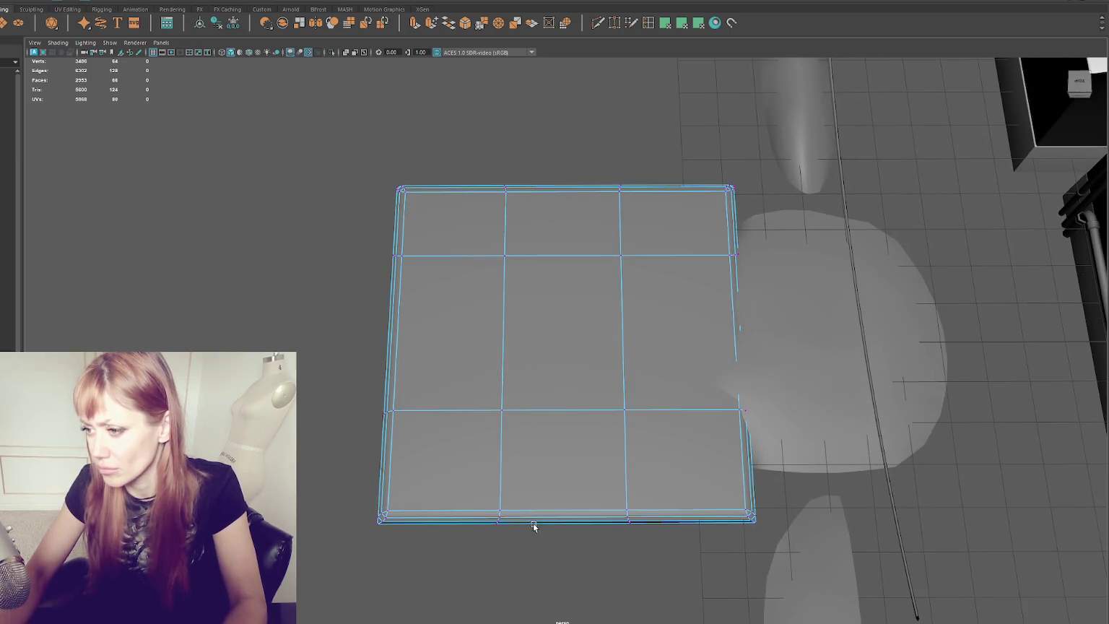
drag(546, 162, 433, 577)
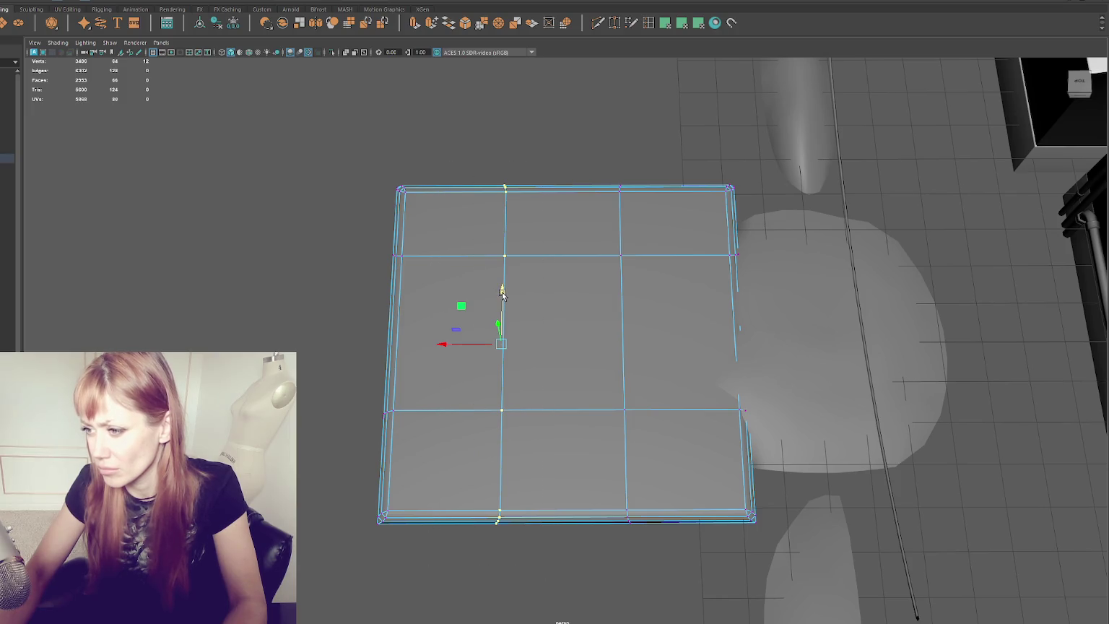
drag(502, 294, 500, 305)
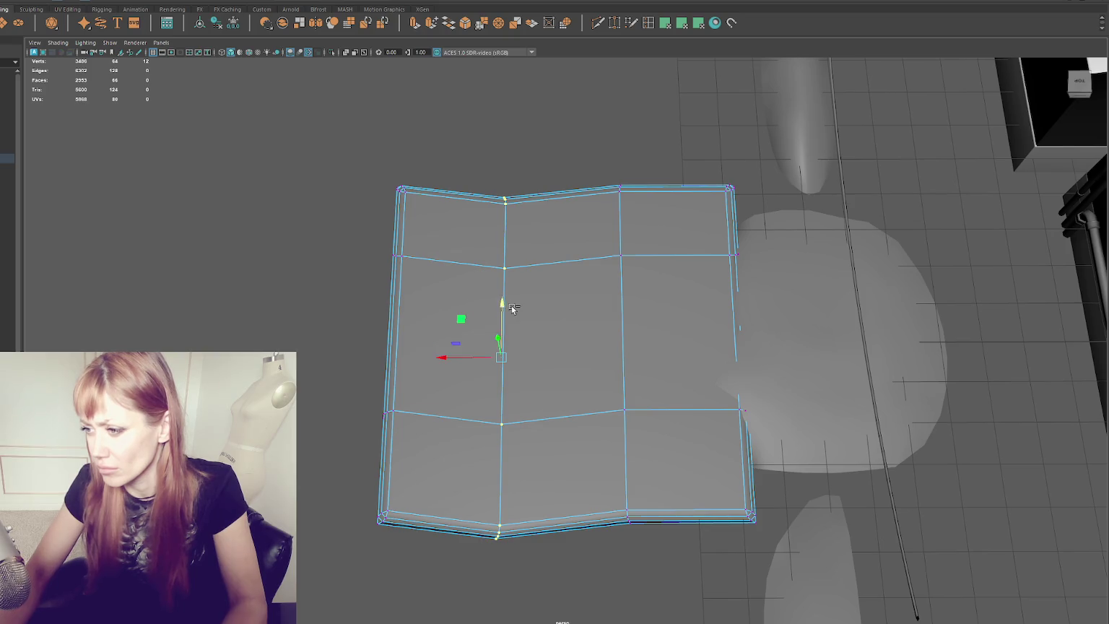
key(ctrl+z)
Step: Pull the bottom-edge vertices down unevenly and raise the bottom-left corner
mouse_move(549, 479)
mouse_down()
mouse_move(409, 550)
mouse_move(376, 551)
mouse_up()
drag(438, 462, 434, 492)
drag(661, 485, 601, 557)
drag(628, 505, 628, 566)
drag(549, 504, 469, 588)
drag(499, 502, 499, 526)
click(378, 546)
drag(390, 484, 390, 470)
Step: Raise the upper middle vertices and nudge the second row down slightly
drag(504, 148, 669, 283)
drag(563, 181, 563, 164)
drag(487, 206, 643, 281)
mouse_move(563, 207)
mouse_down()
mouse_move(608, 280)
mouse_move(652, 242)
mouse_up()
Step: Lower the slab's second-row middle face slightly
right_click(540, 347)
click(547, 354)
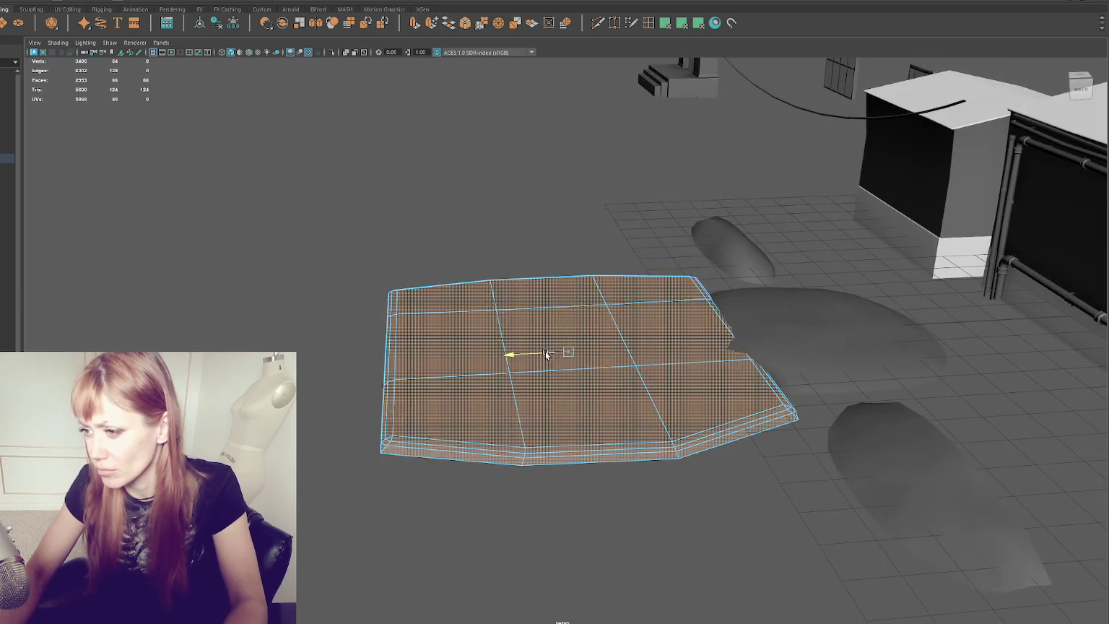
click(564, 339)
mouse_move(568, 283)
mouse_down()
mouse_move(567, 249)
mouse_move(549, 295)
mouse_move(616, 273)
mouse_move(560, 293)
mouse_move(556, 325)
mouse_up()
Step: Bevel a lengthwise edge loop of the slab with a 0.2 fraction
right_click(439, 186)
click(486, 173)
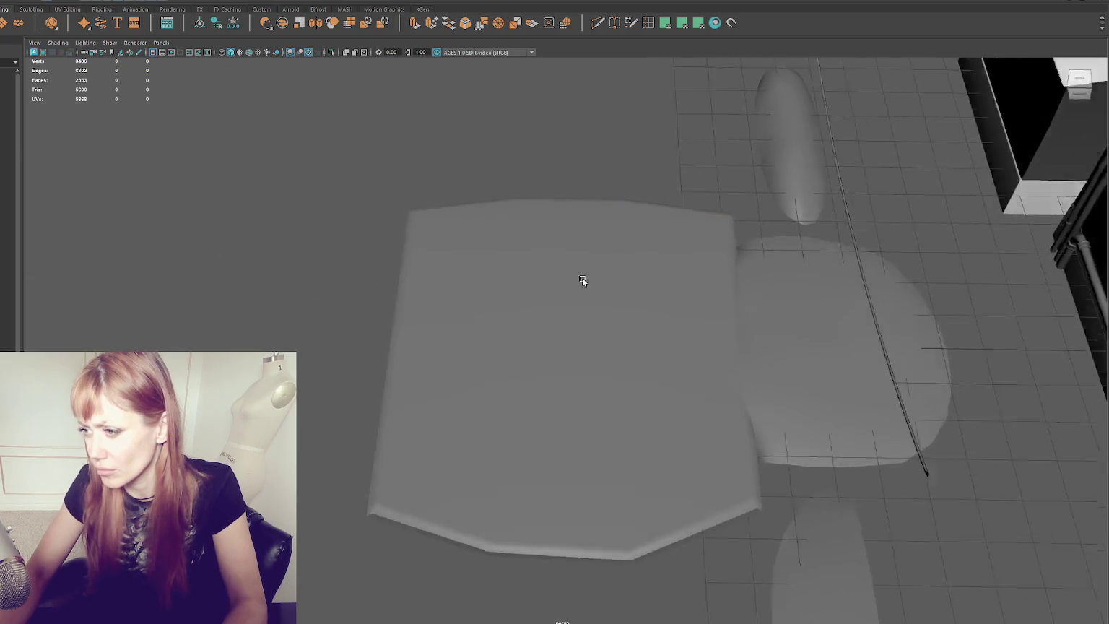
drag(582, 277, 566, 307)
click(471, 316)
right_click(593, 103)
click(593, 90)
double_click(531, 230)
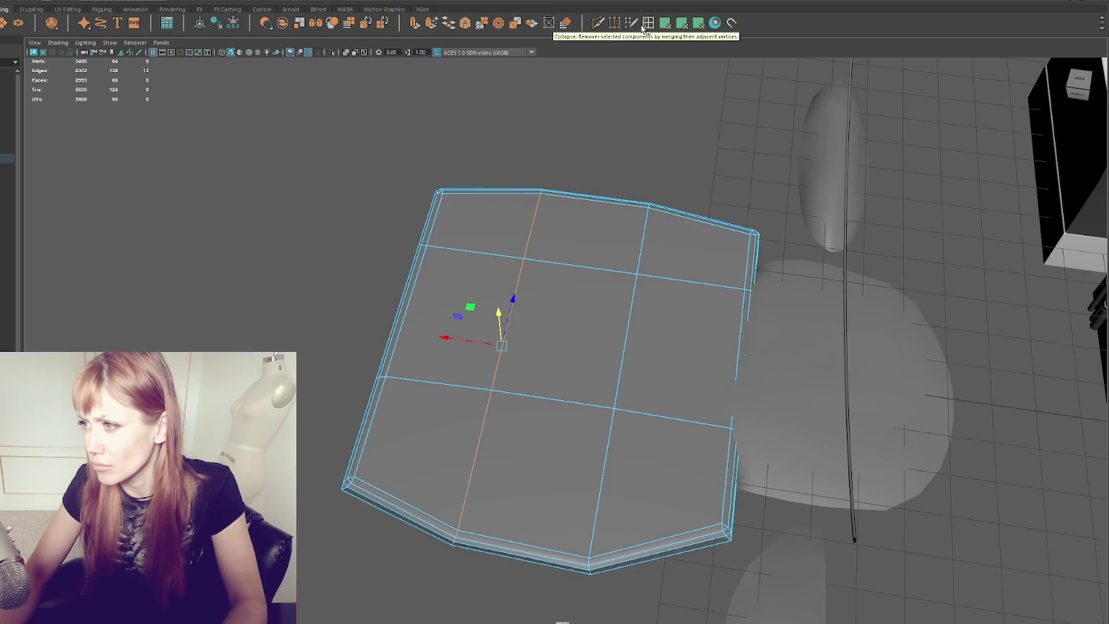
click(465, 25)
drag(850, 357, 852, 353)
click(629, 316)
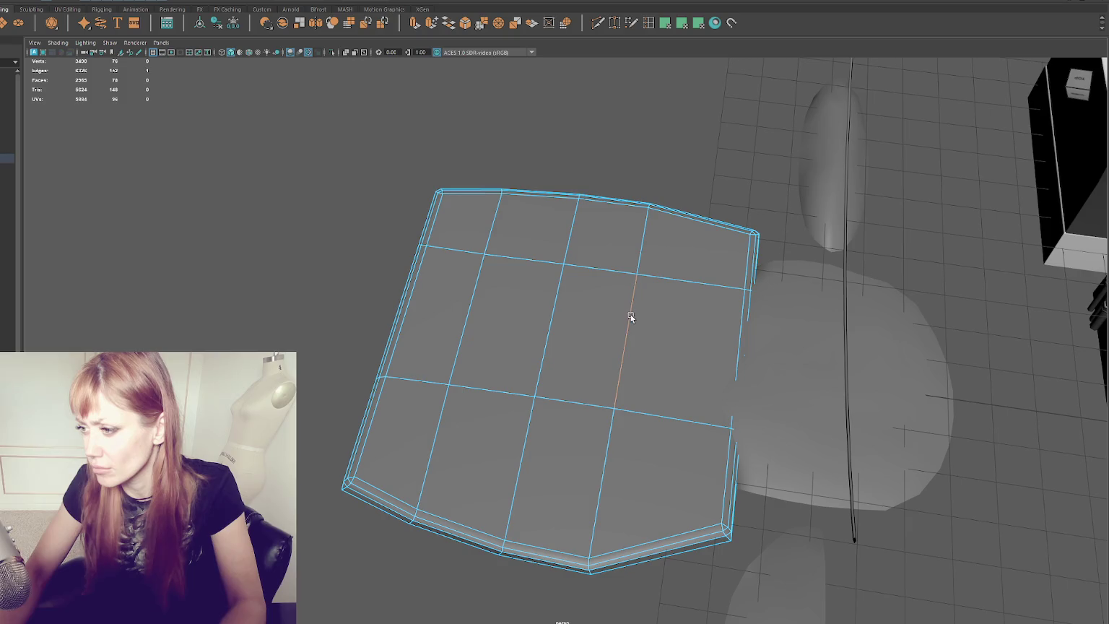
Step: Bevel another edge into two loops with Ctrl+B and delete the crosswise edge loops
key(ctrl+b)
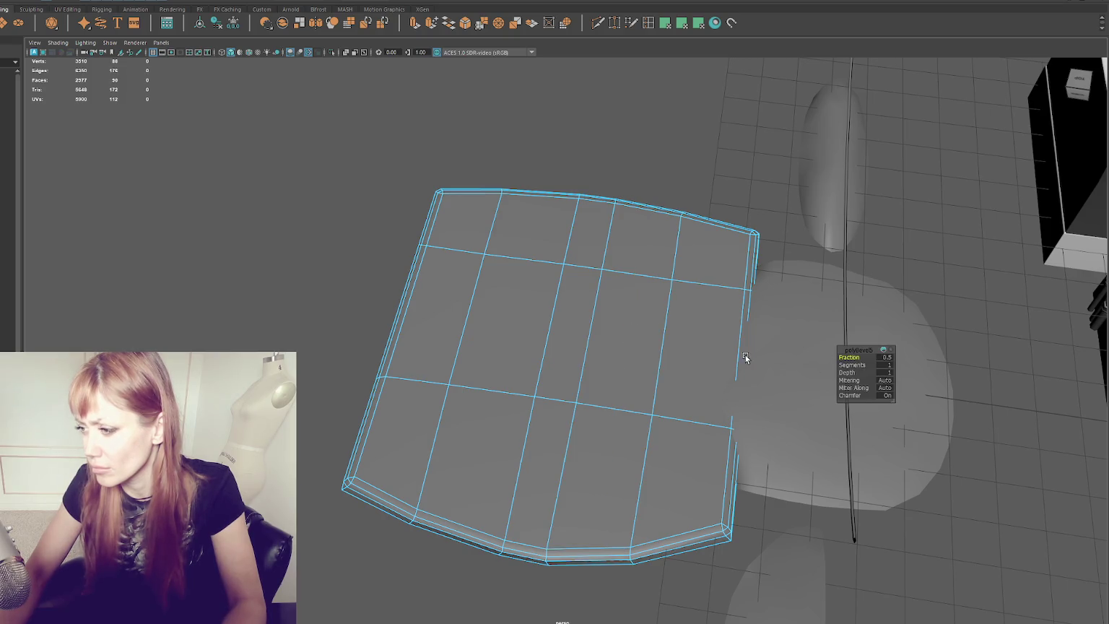
click(683, 369)
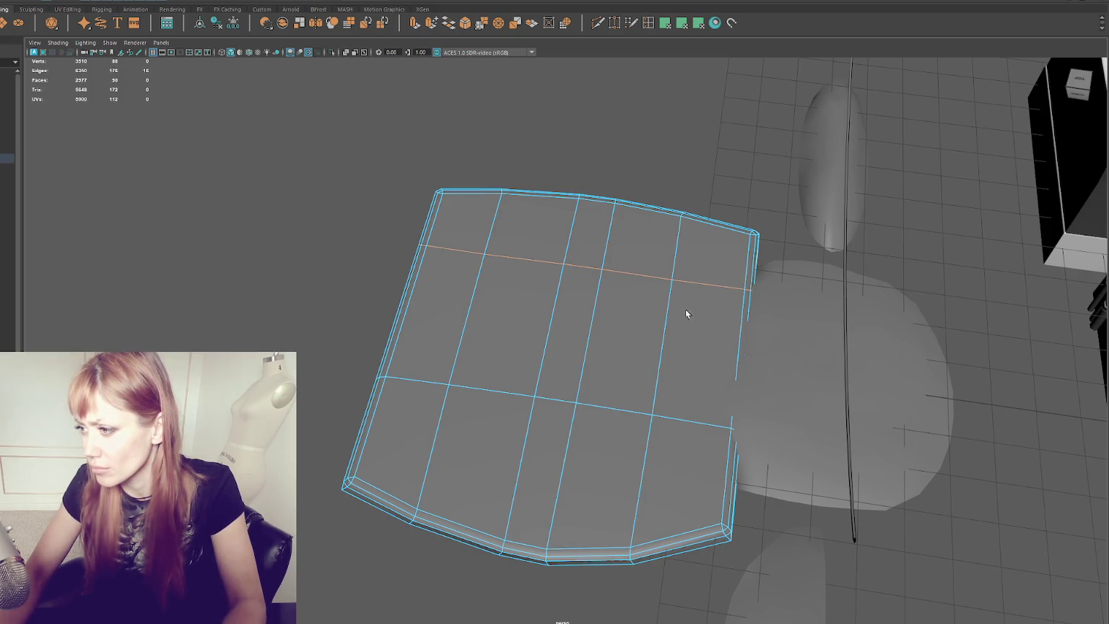
double_click(679, 422)
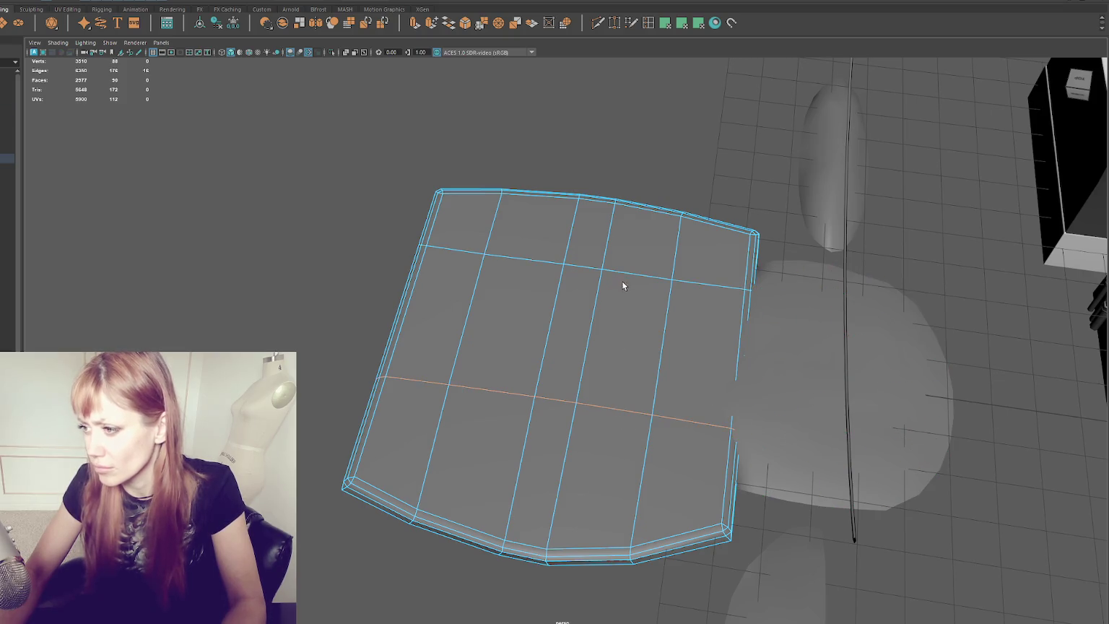
key(Delete)
Step: Select faces on the slab's underside in face mode
mouse_move(630, 276)
mouse_down()
mouse_move(653, 264)
mouse_move(577, 290)
mouse_move(375, 205)
mouse_move(433, 207)
mouse_move(421, 181)
mouse_move(508, 290)
mouse_up()
click(509, 290)
right_click(297, 152)
right_click(439, 218)
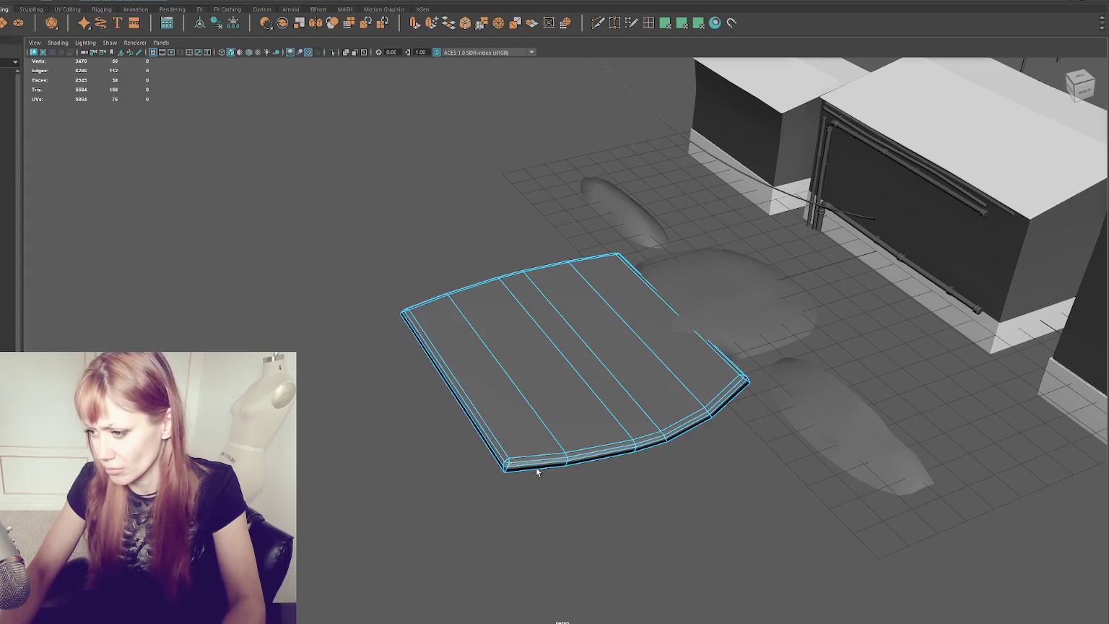
drag(536, 471, 485, 302)
click(506, 296)
shift+click(478, 306)
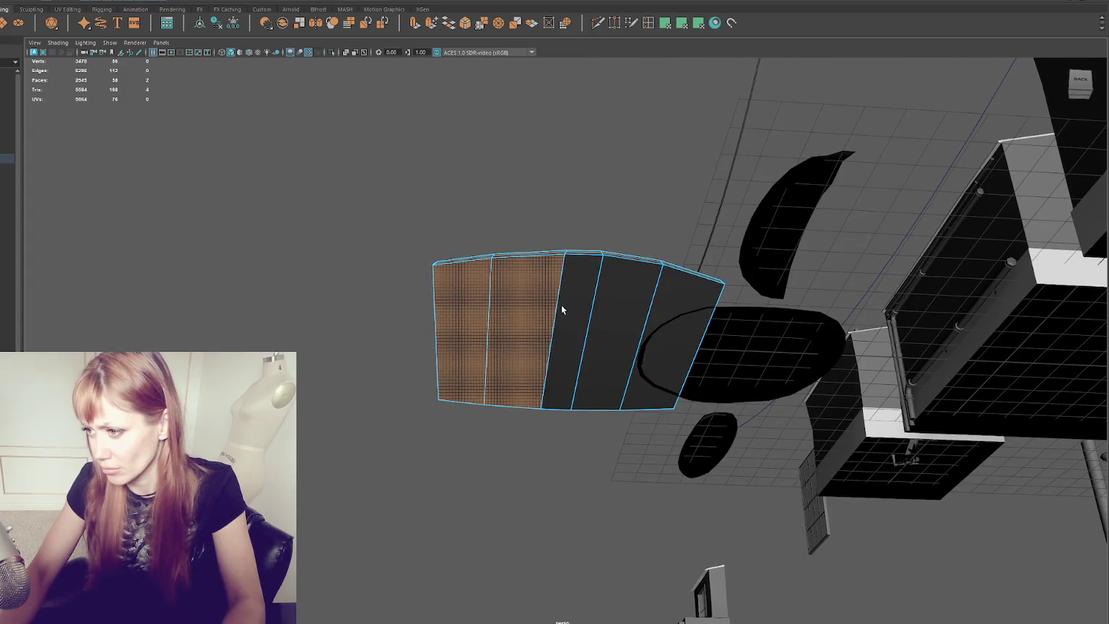
Step: Select the five underside strip faces of the slab and delete them
shift+click(562, 309)
shift+click(627, 325)
shift+click(676, 322)
key(w)
mouse_move(576, 340)
mouse_down()
mouse_move(614, 379)
mouse_move(467, 325)
mouse_up()
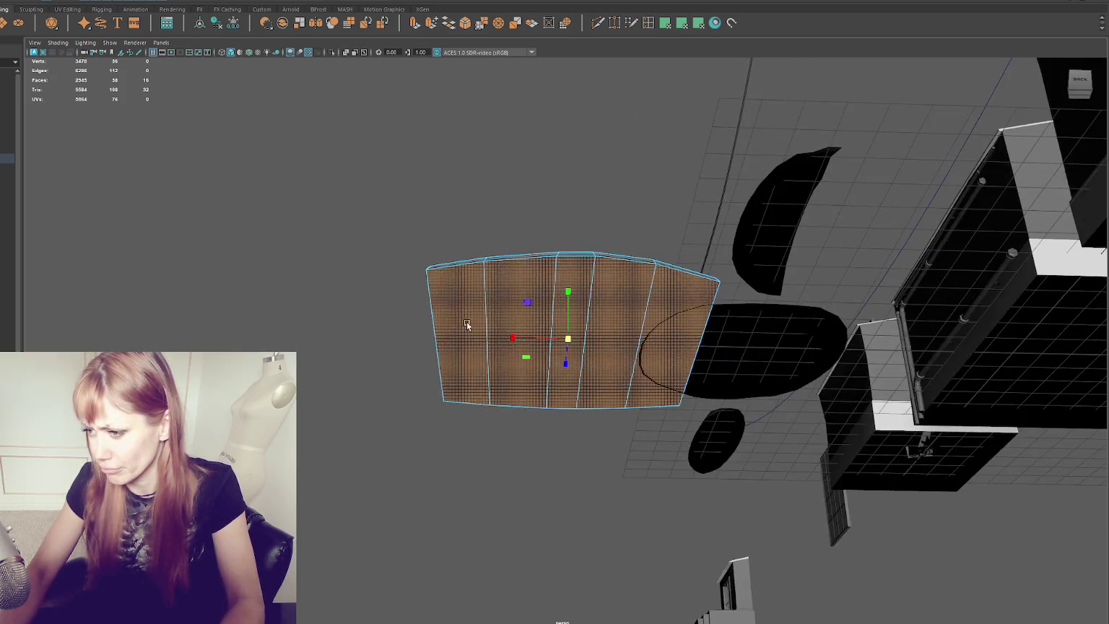
click(478, 296)
shift+click(517, 297)
shift+click(571, 304)
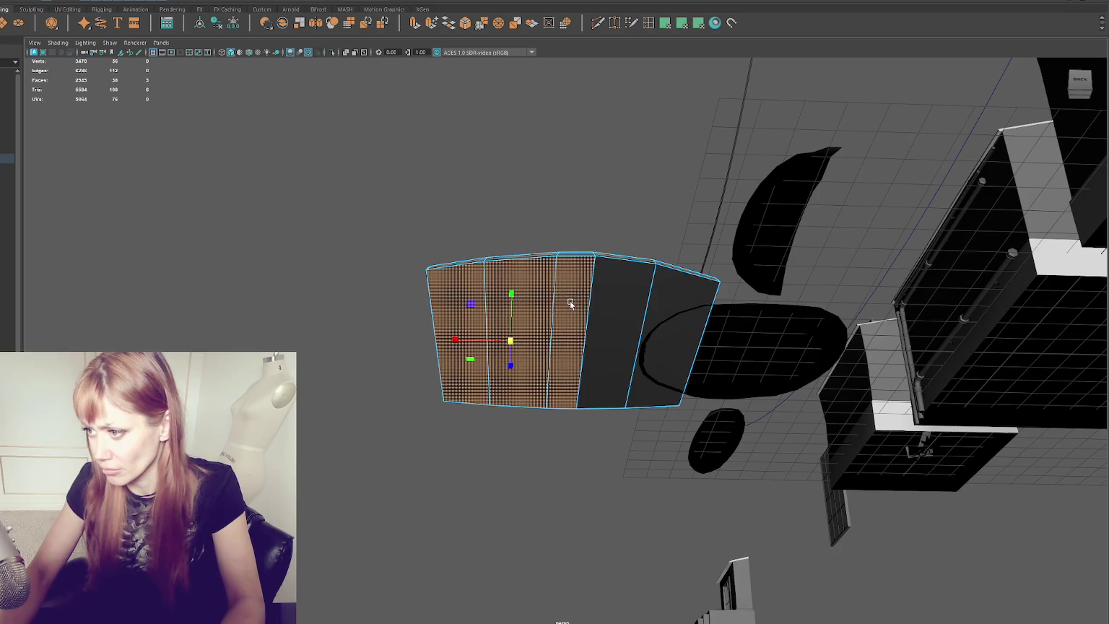
shift+click(617, 307)
shift+click(678, 317)
mouse_move(513, 193)
mouse_down()
mouse_move(661, 232)
mouse_move(504, 211)
mouse_up()
key(Delete)
Step: Delete the face strip running along the slab's top
mouse_move(569, 344)
mouse_down()
mouse_move(655, 362)
mouse_move(673, 381)
mouse_move(636, 401)
mouse_move(656, 436)
mouse_move(547, 342)
mouse_move(567, 432)
mouse_move(532, 265)
mouse_move(536, 344)
mouse_move(488, 346)
mouse_move(570, 342)
mouse_up()
right_click(519, 339)
click(566, 410)
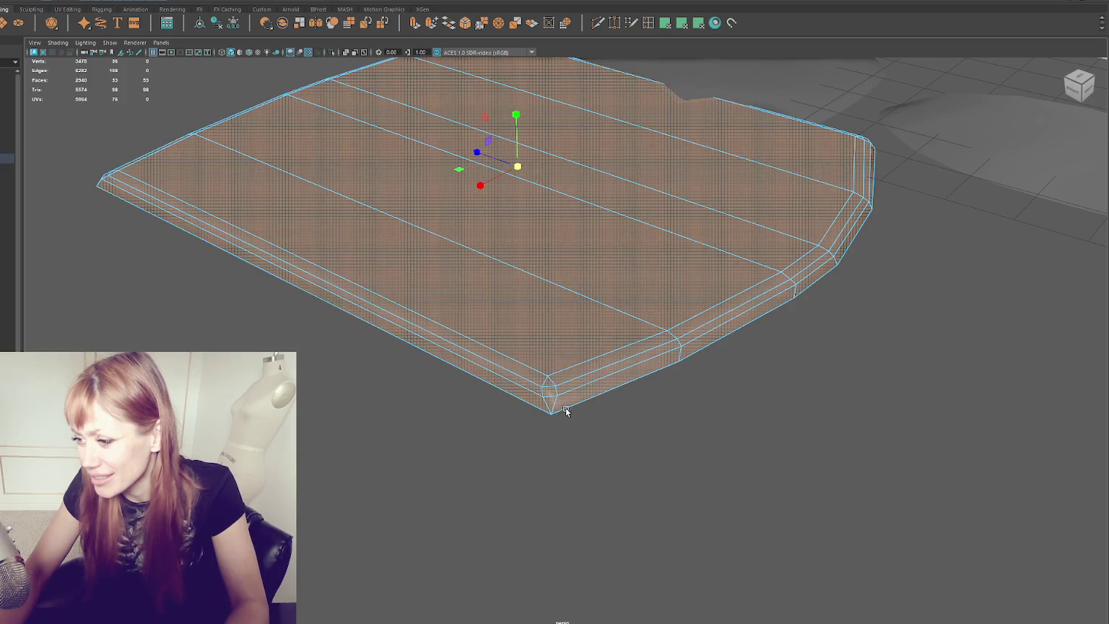
double_click(566, 410)
click(500, 446)
double_click(865, 231)
mouse_move(855, 280)
mouse_down()
mouse_move(799, 248)
mouse_move(684, 287)
mouse_up()
key(Delete)
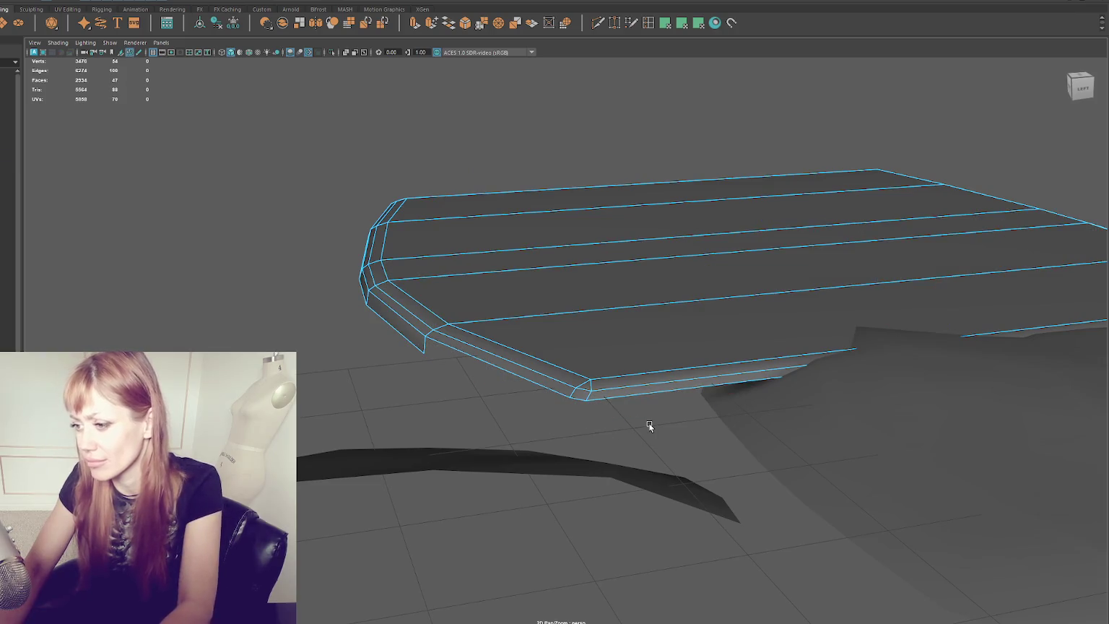
Step: Delete the faces at the slab's left corner
drag(649, 423, 633, 398)
drag(704, 317, 346, 319)
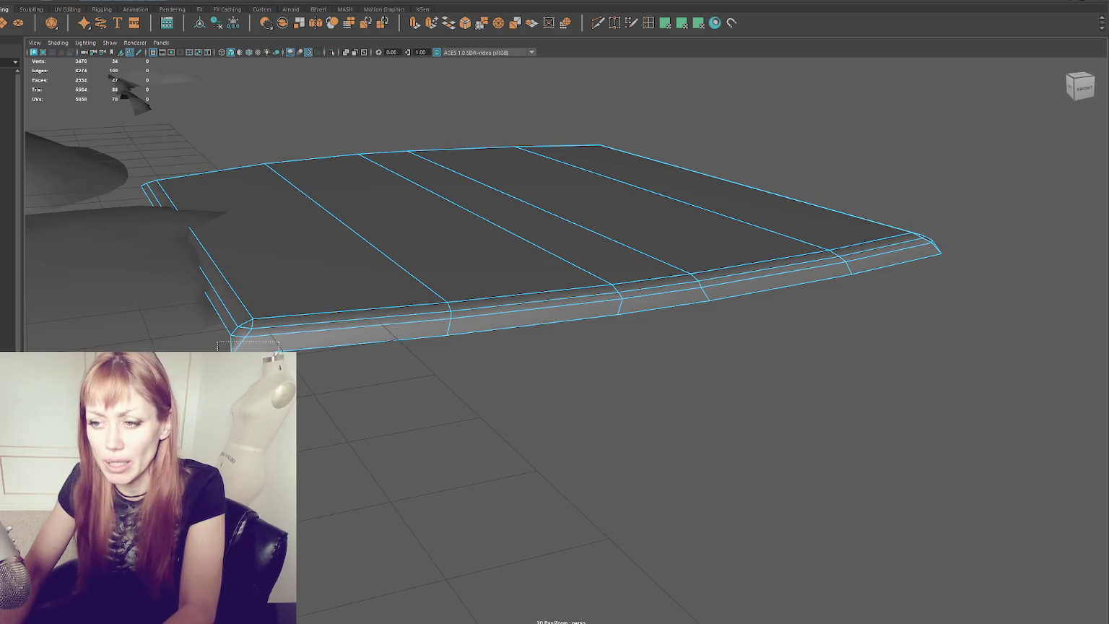
drag(279, 352, 279, 354)
key(Delete)
click(498, 317)
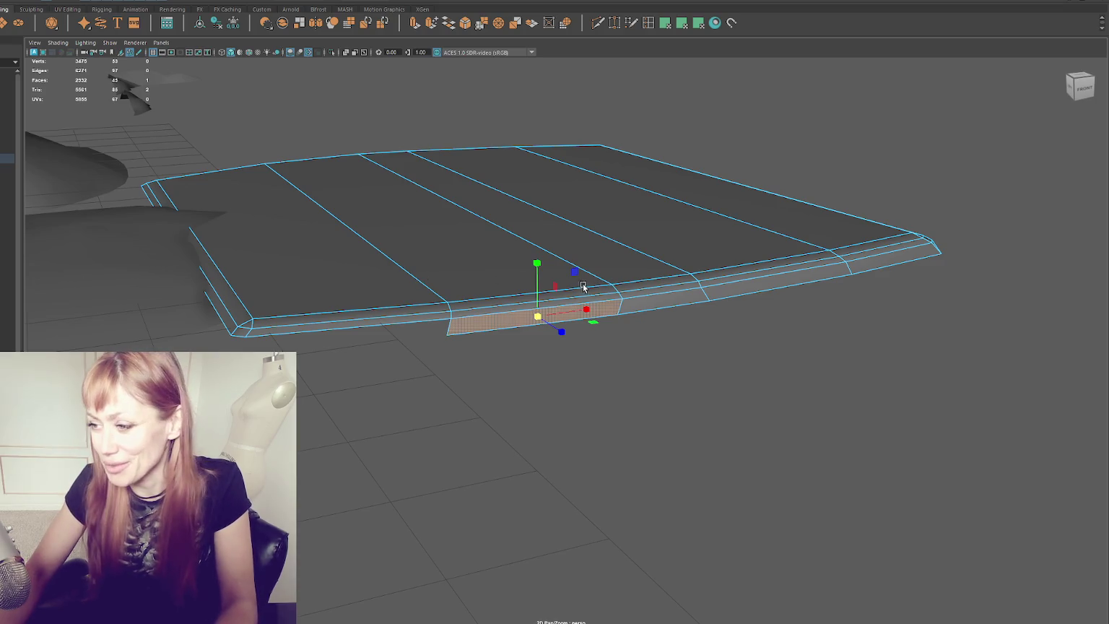
Step: Delete the front strip's bevel faces from the panel
drag(887, 264, 580, 317)
key(Delete)
drag(577, 377, 623, 419)
mouse_move(622, 418)
mouse_down()
mouse_move(776, 357)
mouse_move(465, 339)
mouse_move(503, 354)
mouse_move(378, 327)
mouse_move(471, 243)
mouse_up()
key(Delete)
key(F8)
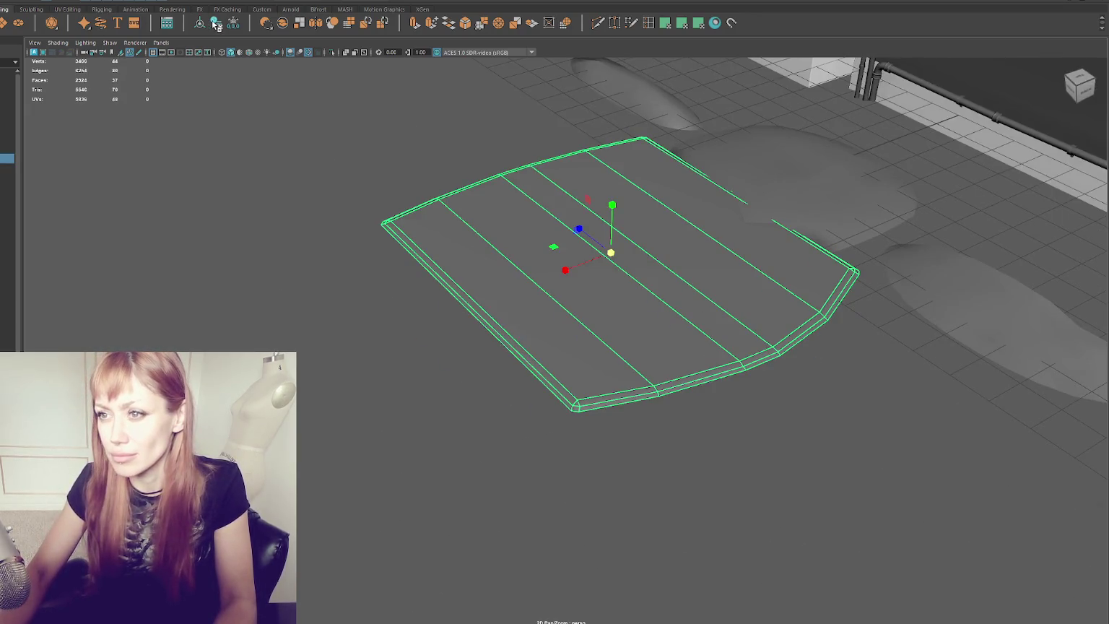
Step: Try sliding an edge vertex to reshape the panel's edge, then undo and frame the panel
right_click(397, 126)
click(409, 119)
drag(409, 119, 497, 109)
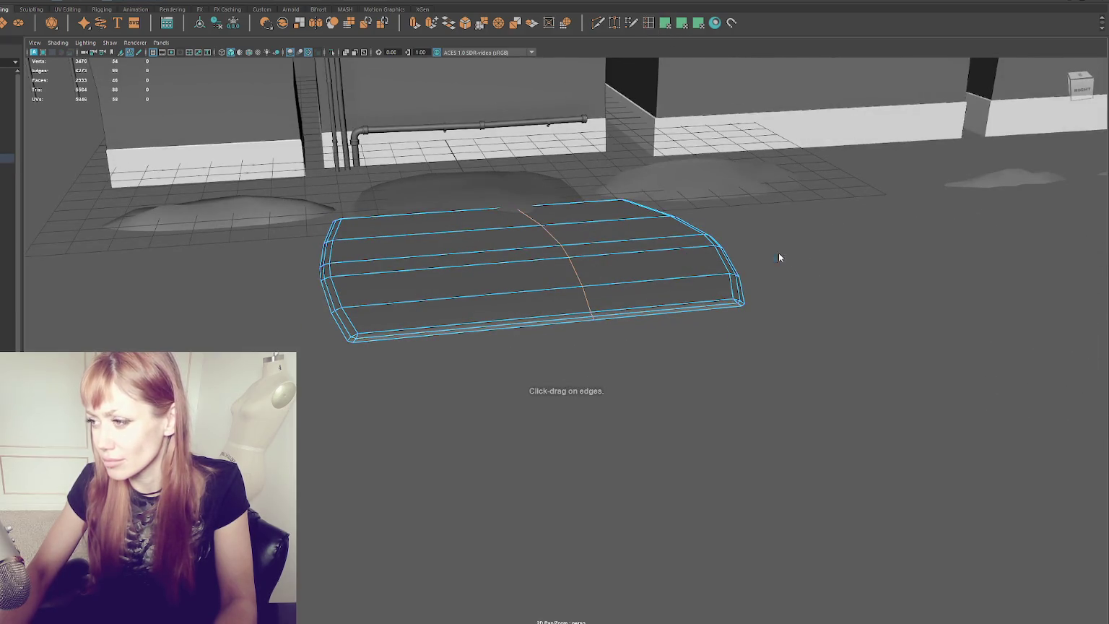
click(529, 228)
click(575, 291)
click(564, 240)
drag(538, 241, 468, 252)
key(ctrl+z)
key(f)
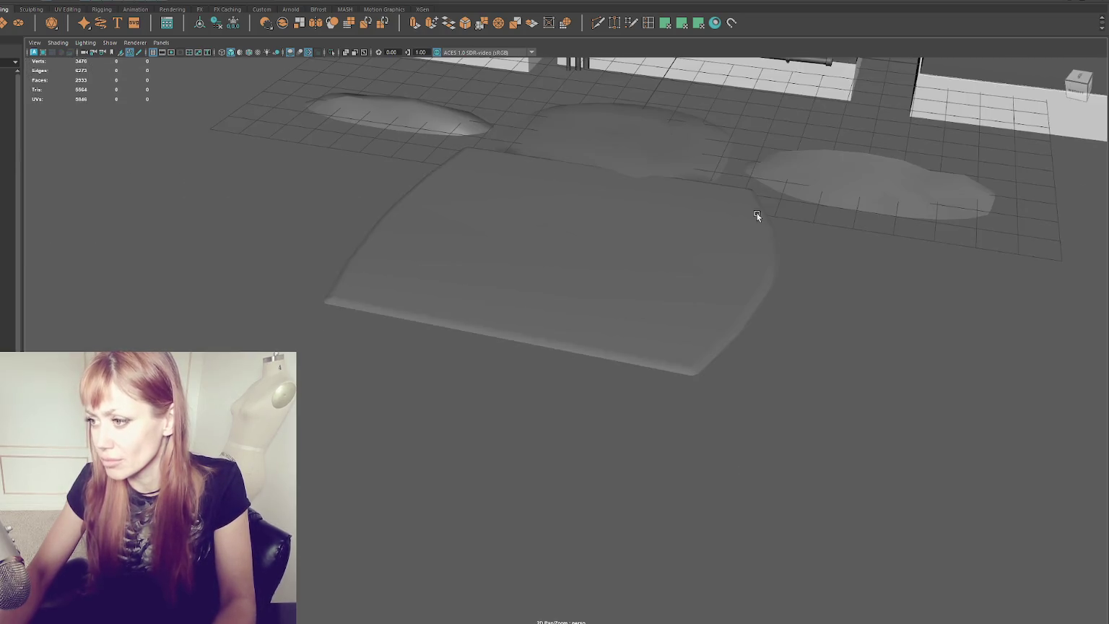
Step: Return the panel to object mode and open the UV Editor
key(F8)
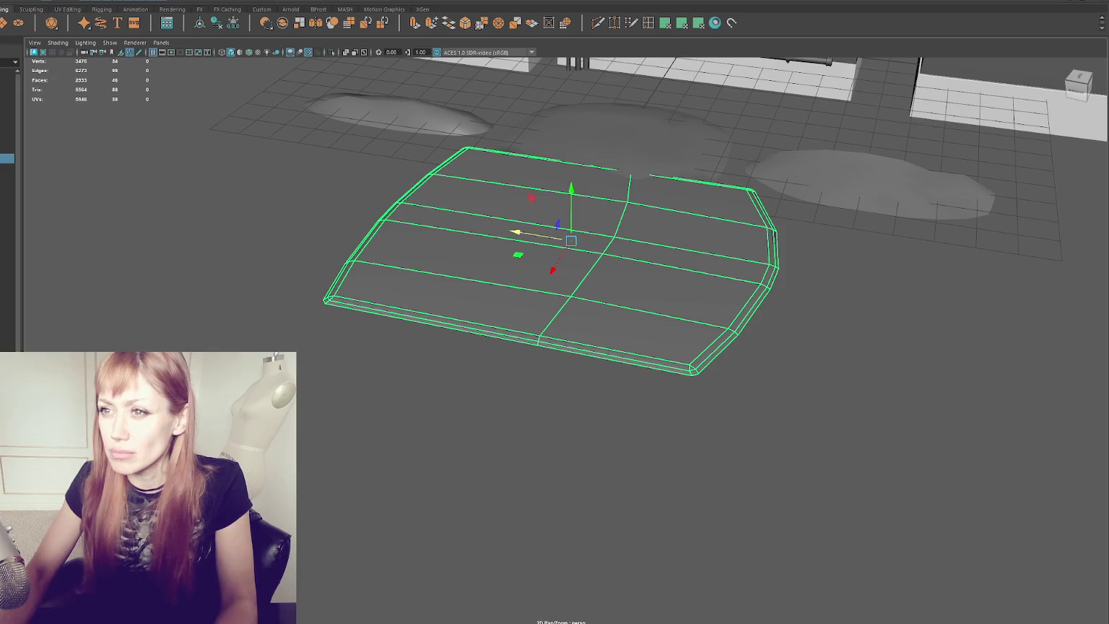
drag(384, 111, 293, 122)
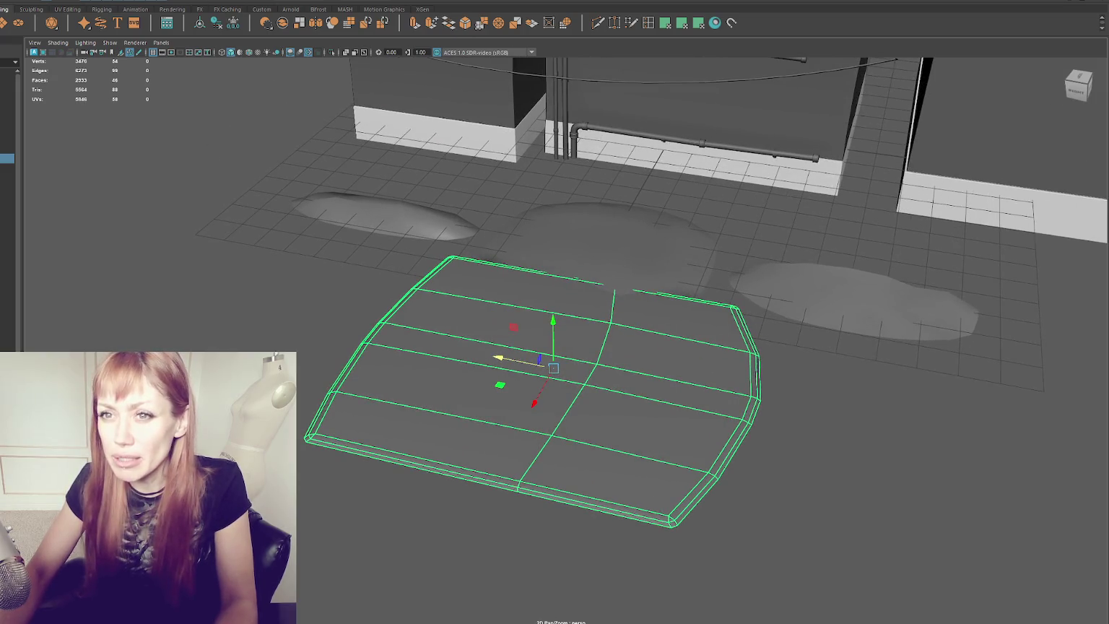
click(318, 2)
click(304, 21)
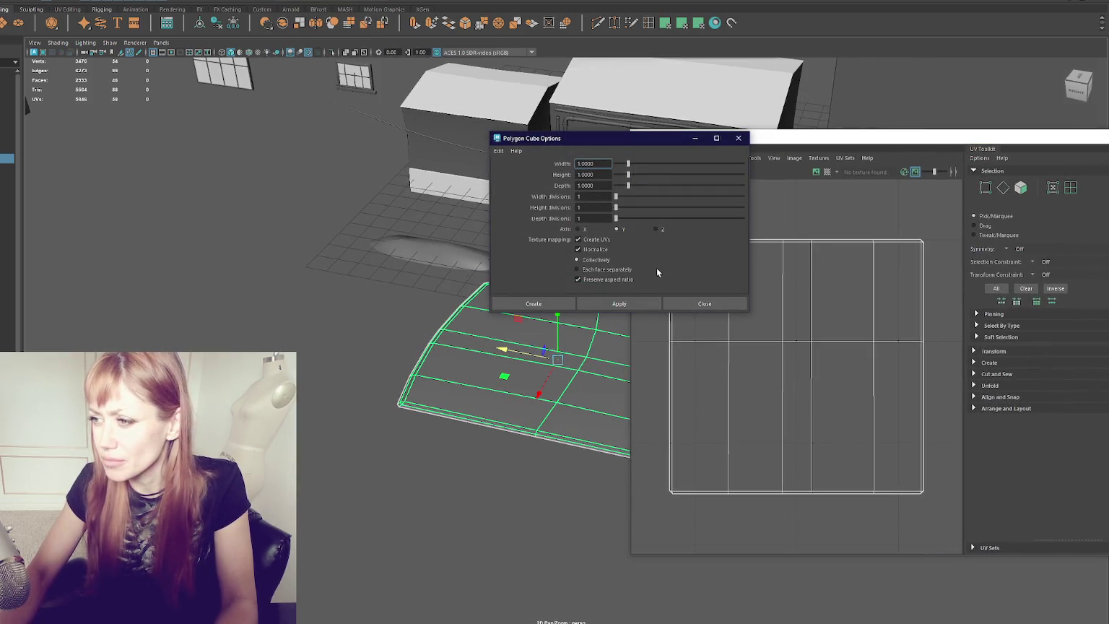
Step: Extrude a face of the small cube upward into a column
click(681, 304)
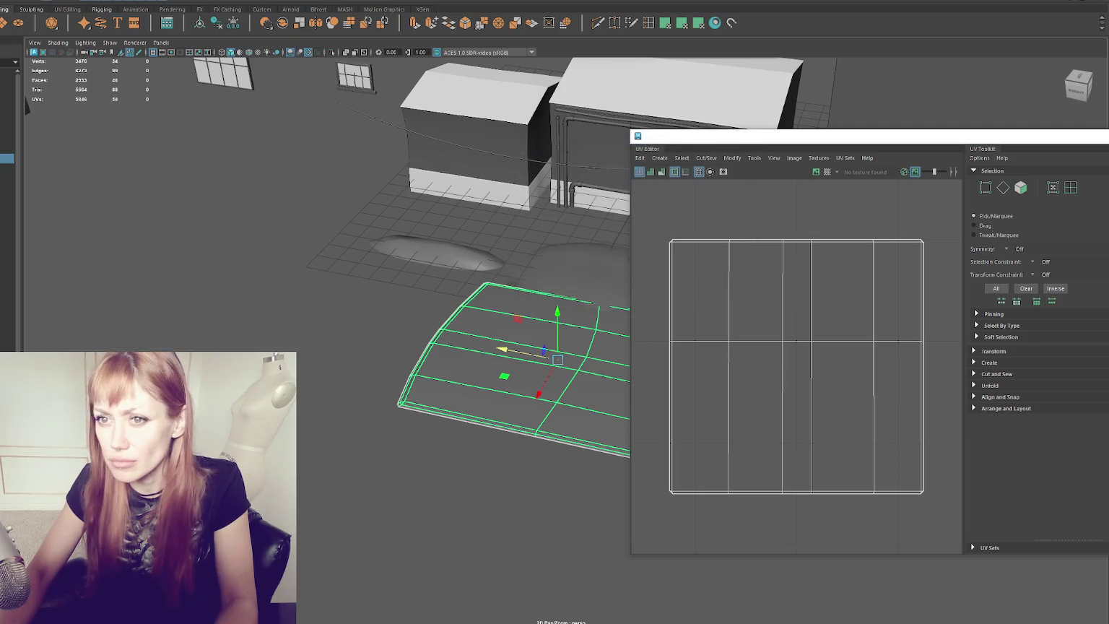
click(482, 191)
drag(481, 192, 301, 196)
click(335, 315)
drag(297, 315, 323, 296)
right_click(218, 216)
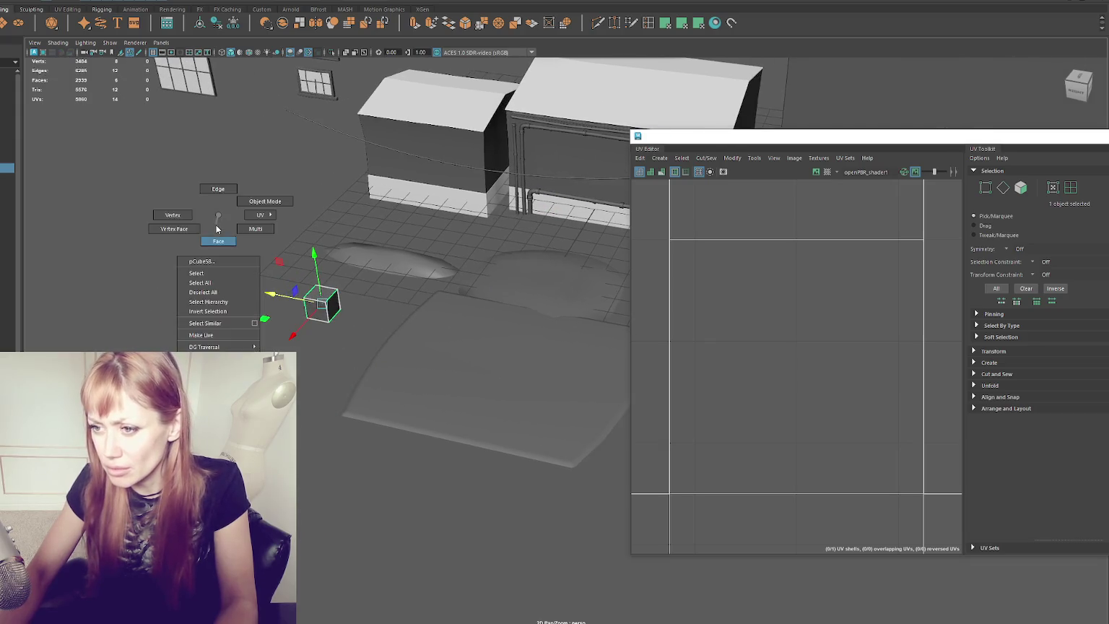
click(319, 300)
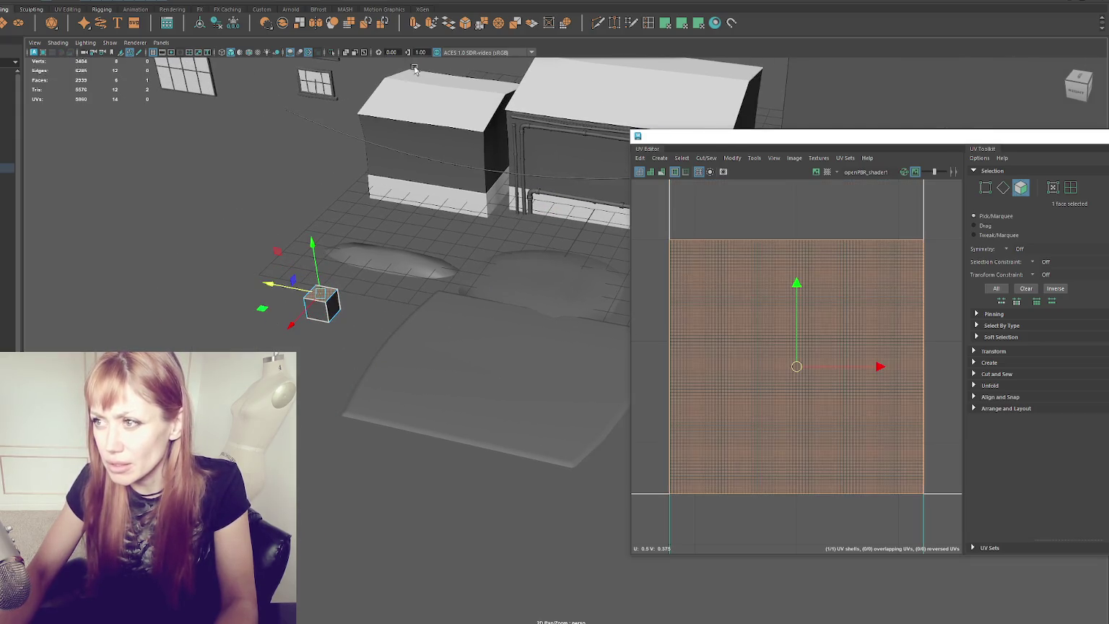
key(ctrl+e)
drag(311, 260, 307, 184)
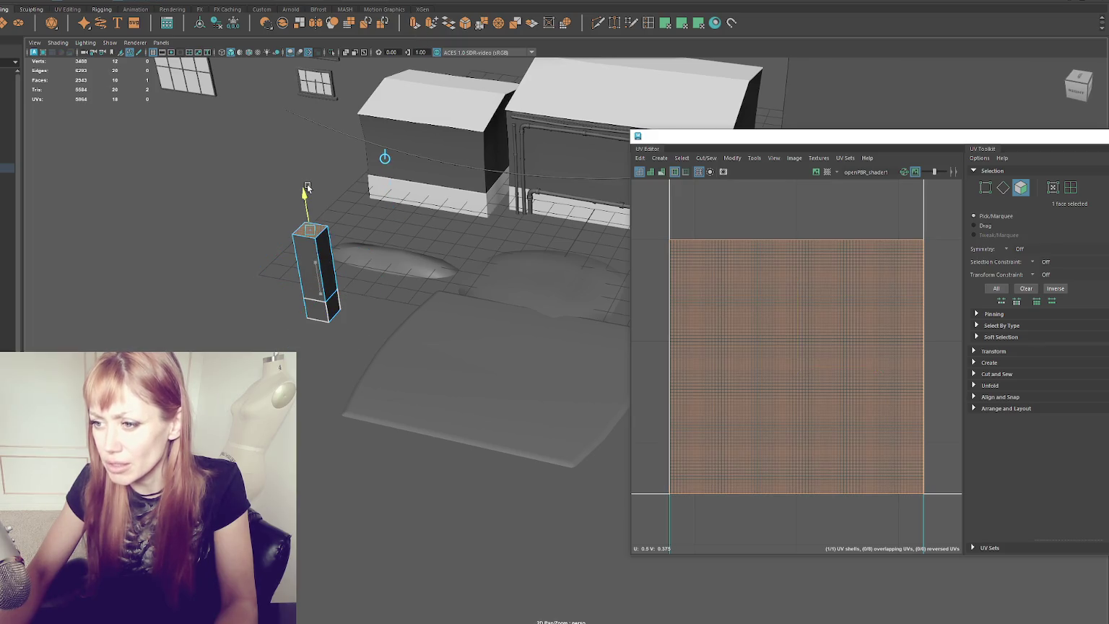
Step: Select edges on the column, then leave edge editing and clear the selection
key(F10)
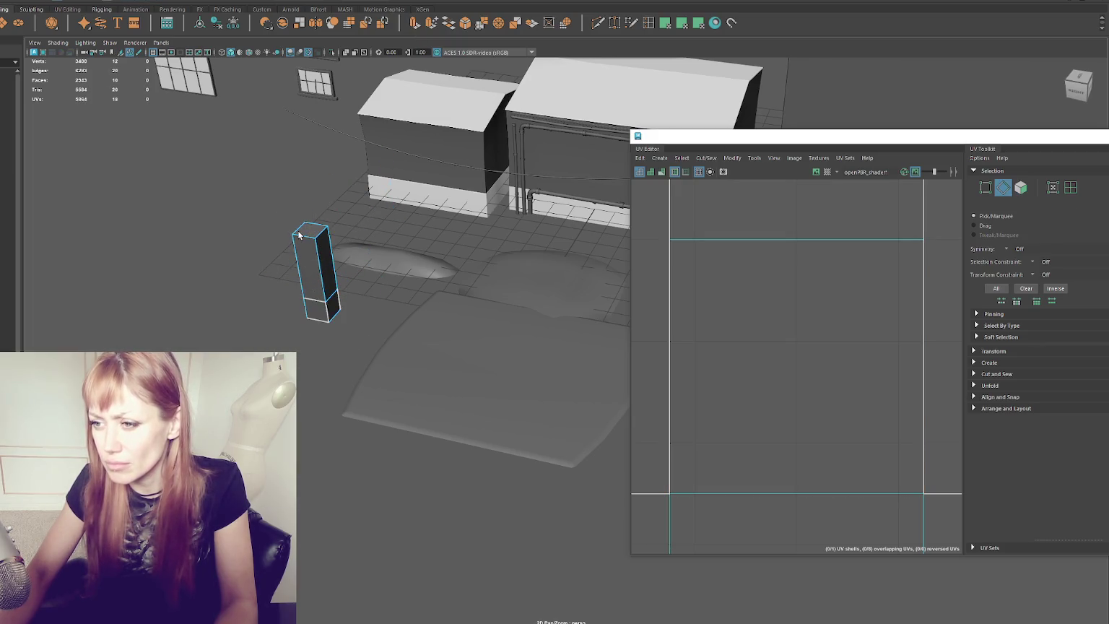
click(305, 237)
click(314, 298)
right_click(224, 238)
click(225, 221)
click(281, 214)
Step: Planar-map all 46 faces of the ground panel and unfold its UV shell
click(390, 339)
drag(390, 339, 757, 302)
key(F11)
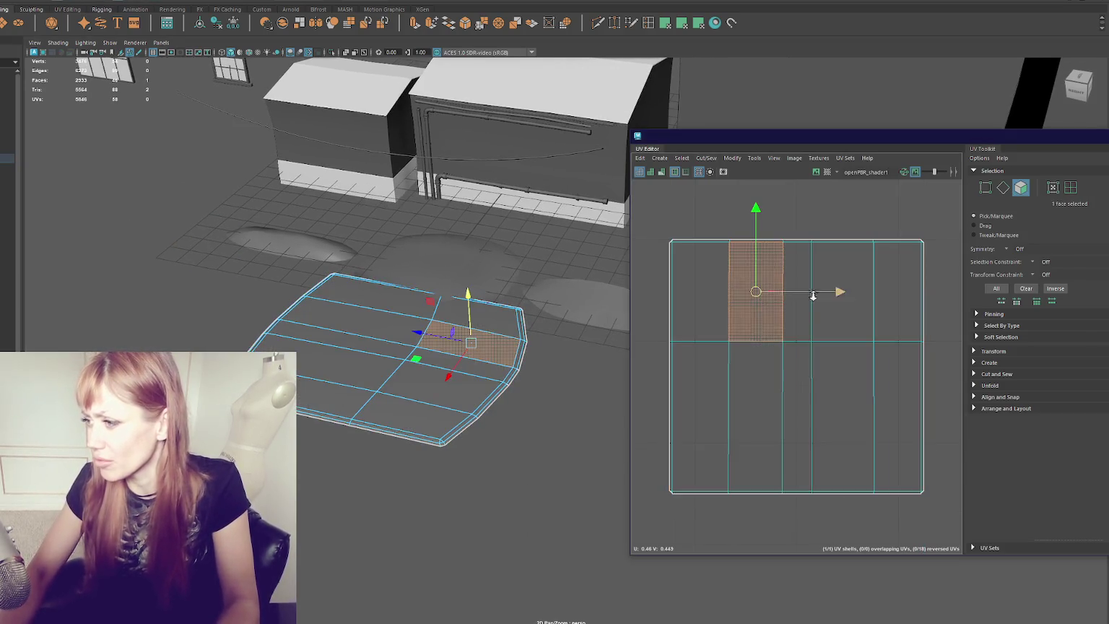
scroll(693, 228, down, 2)
drag(693, 226, 902, 402)
scroll(869, 327, down, 4)
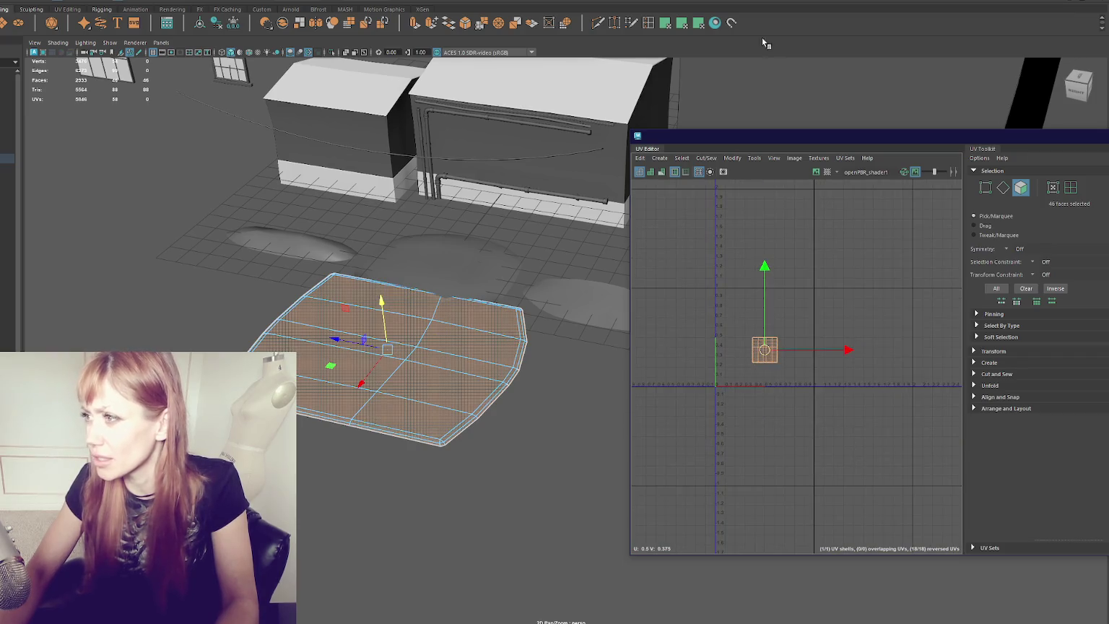
double_click(698, 23)
click(686, 302)
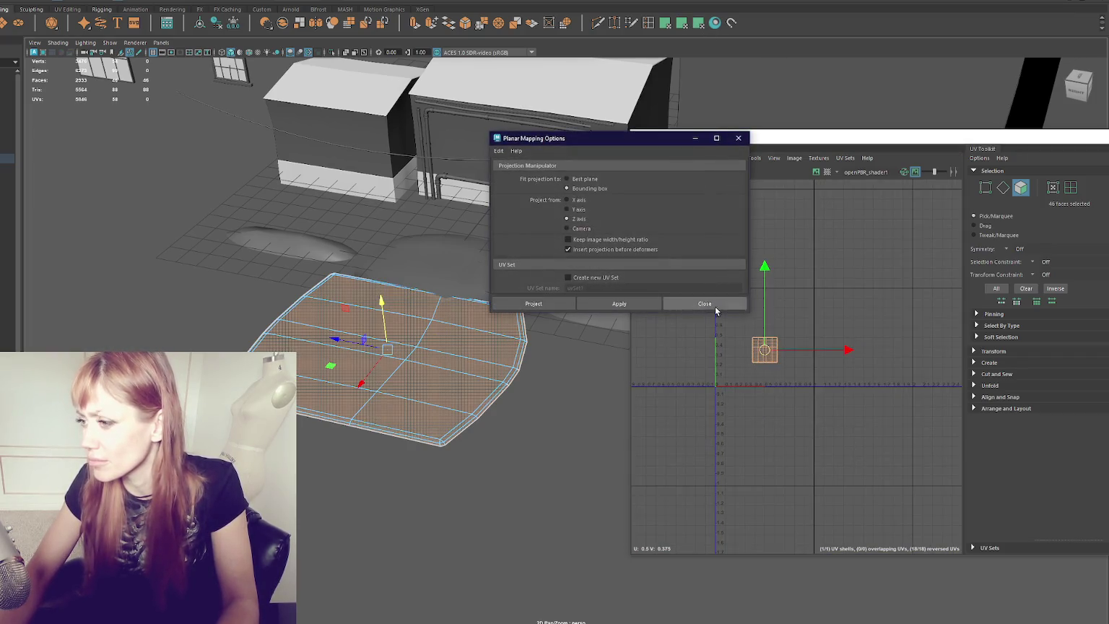
click(680, 22)
Step: Try texel density scaling, undo it, and shrink the UV shell slightly with R instead
right_click(730, 257)
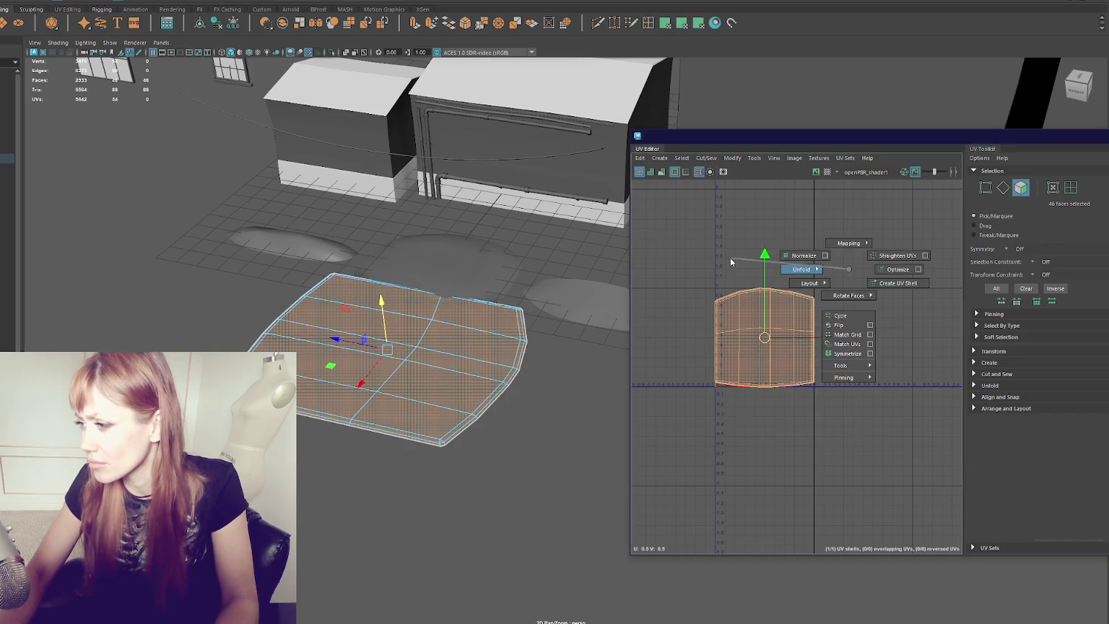
click(1006, 408)
click(998, 351)
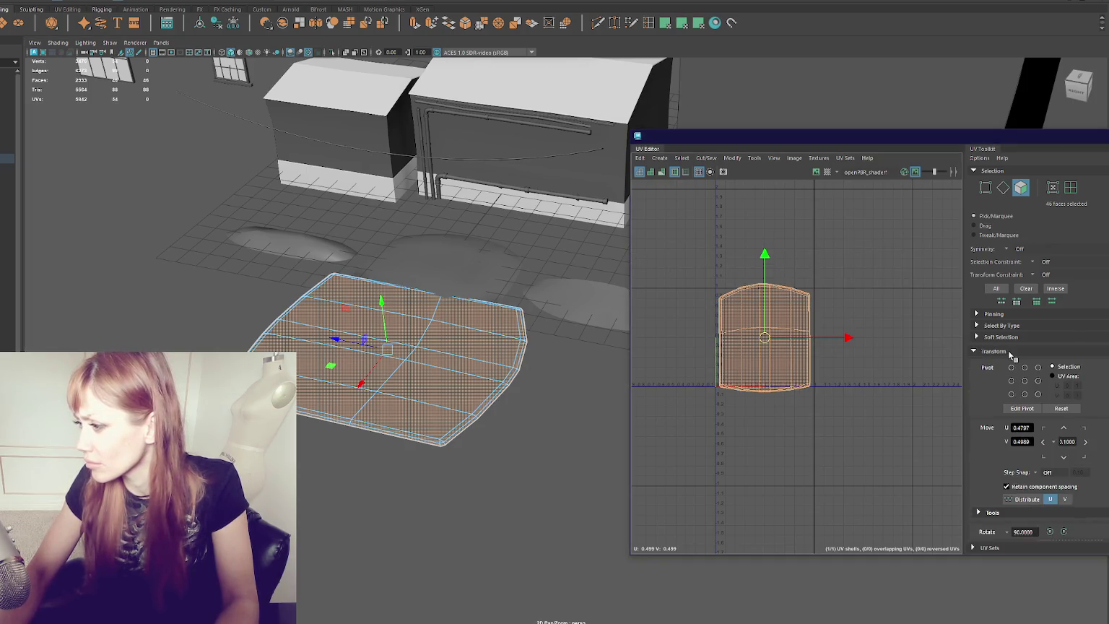
scroll(1054, 382, down, 3)
click(1077, 461)
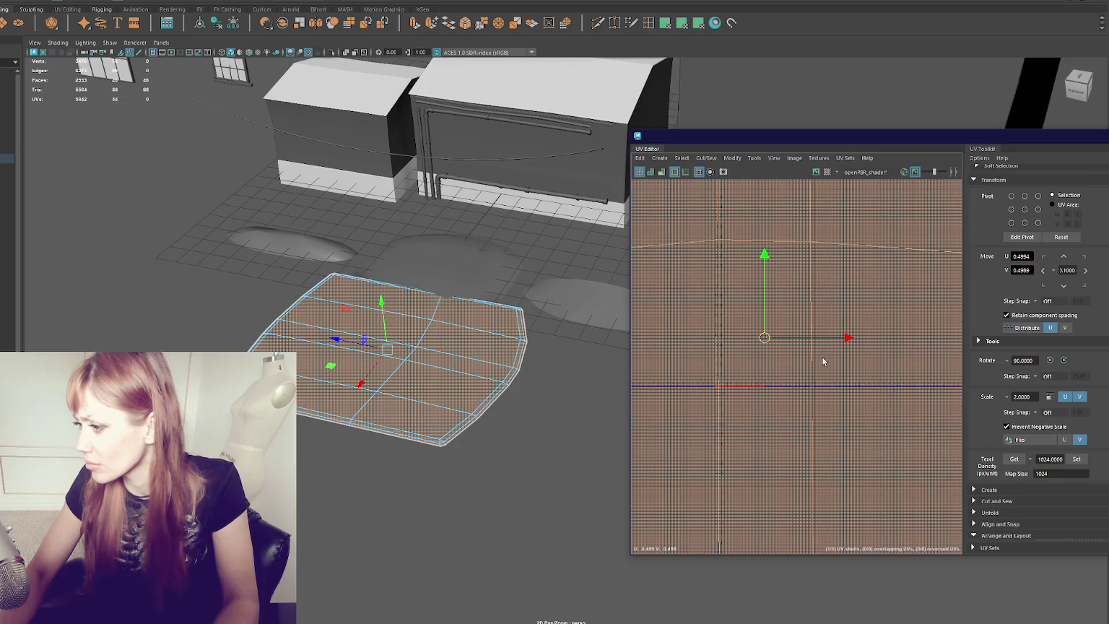
key(ctrl+z)
key(r)
drag(765, 337, 752, 347)
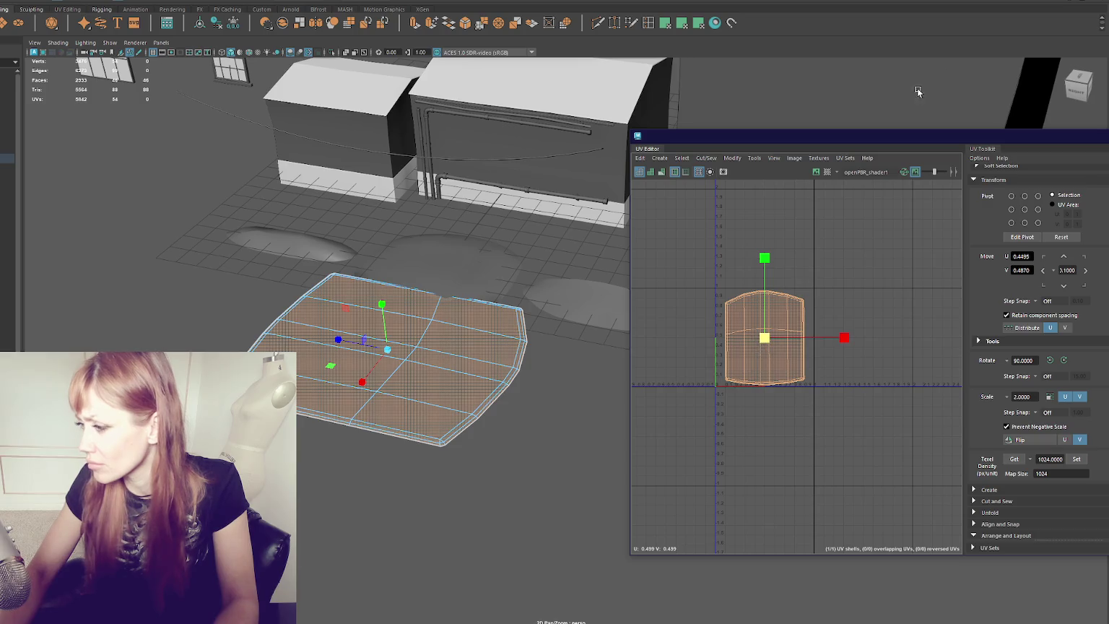
right_click(830, 130)
click(831, 108)
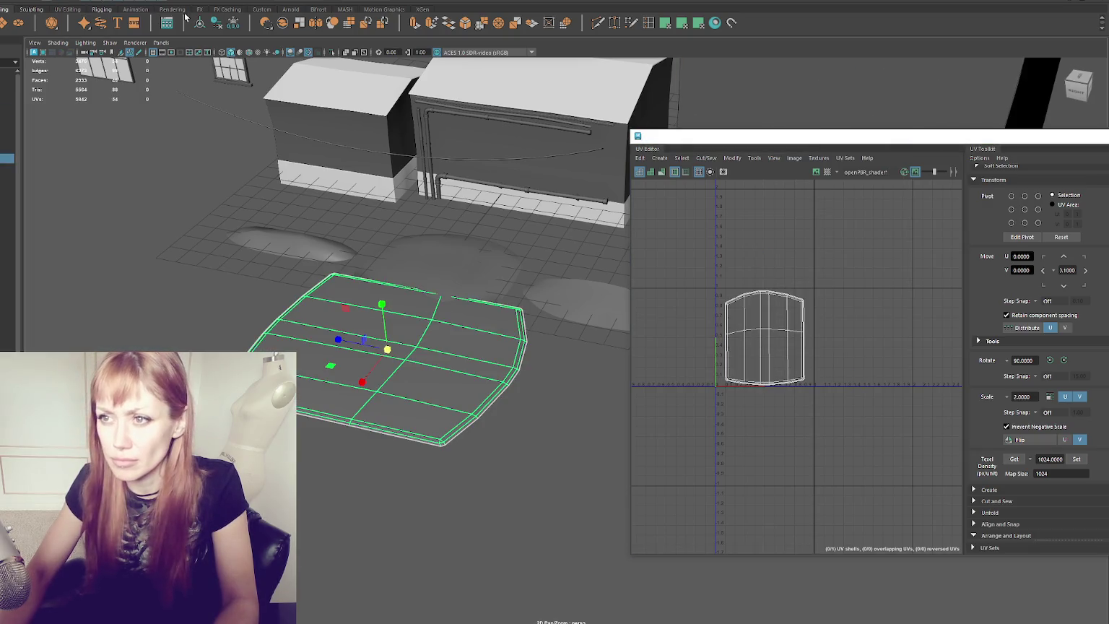
click(7, 160)
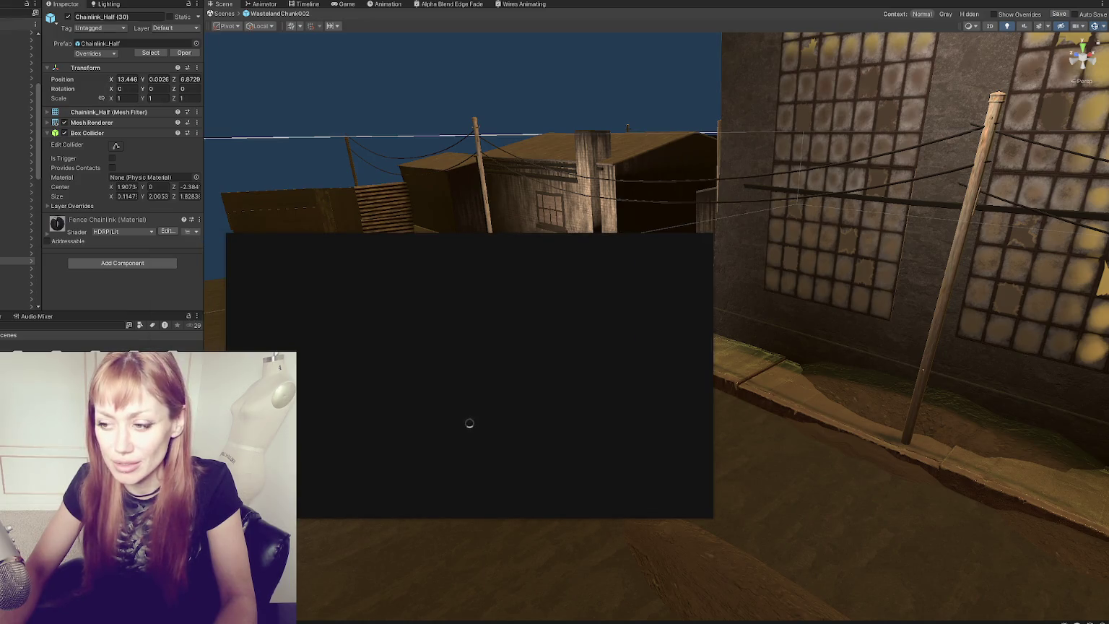
Step: Select the WastelandParts (2) group in Unity's Scene view
click(547, 267)
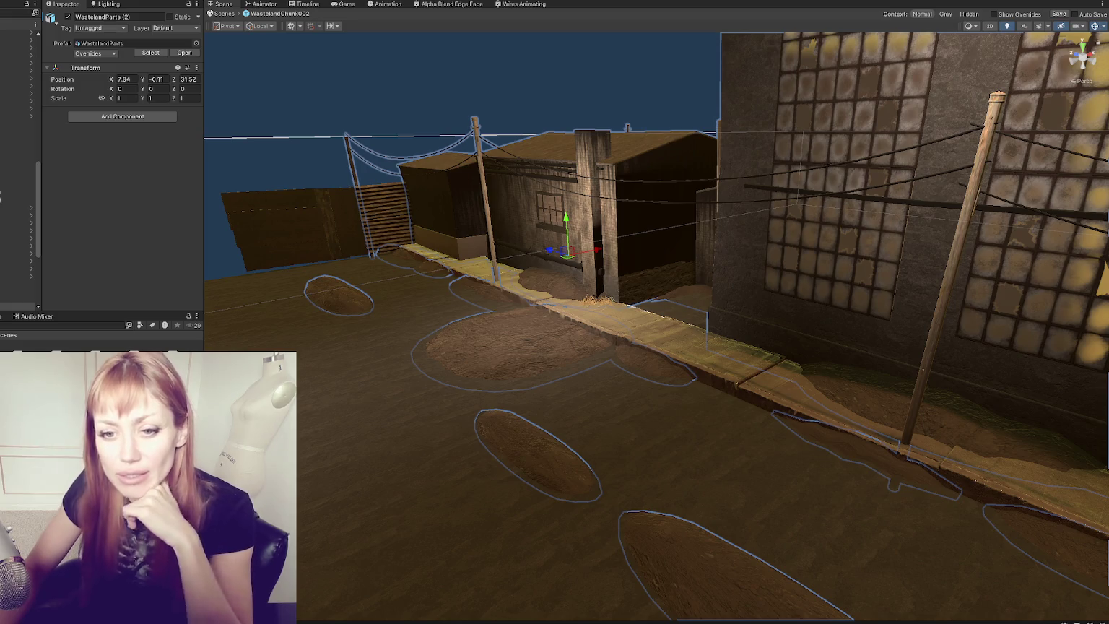
Step: Raise the pCube18 dirt patch slightly and shift it left to about -7.607, -0.71, -5.56
click(541, 342)
click(539, 343)
click(538, 343)
mouse_move(539, 343)
mouse_down()
mouse_move(653, 318)
mouse_move(663, 287)
mouse_up()
drag(695, 323, 603, 327)
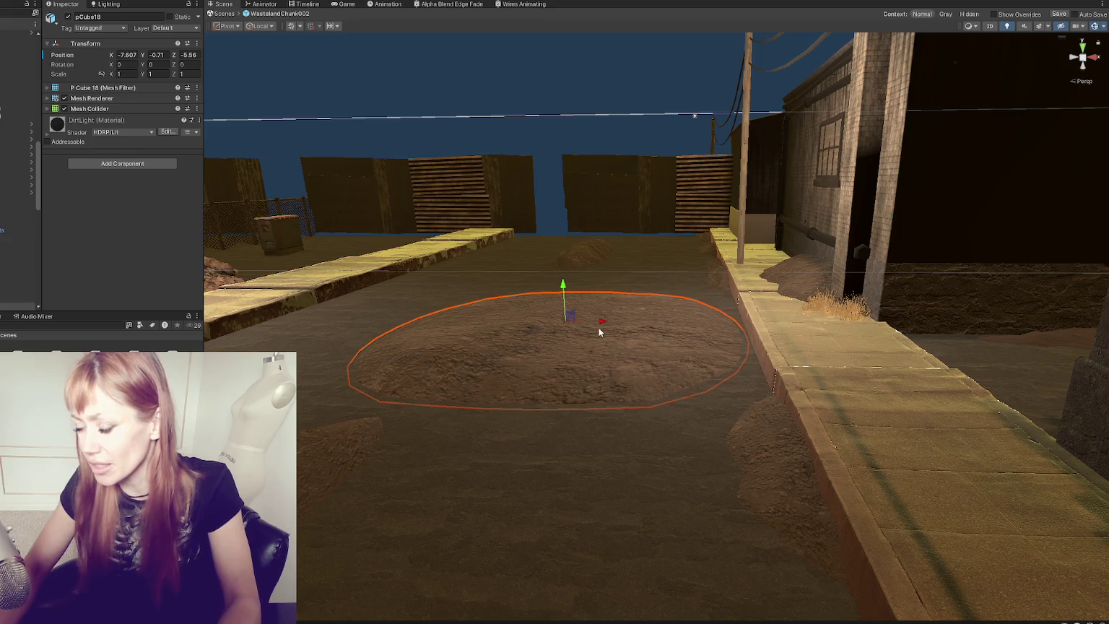
key(f)
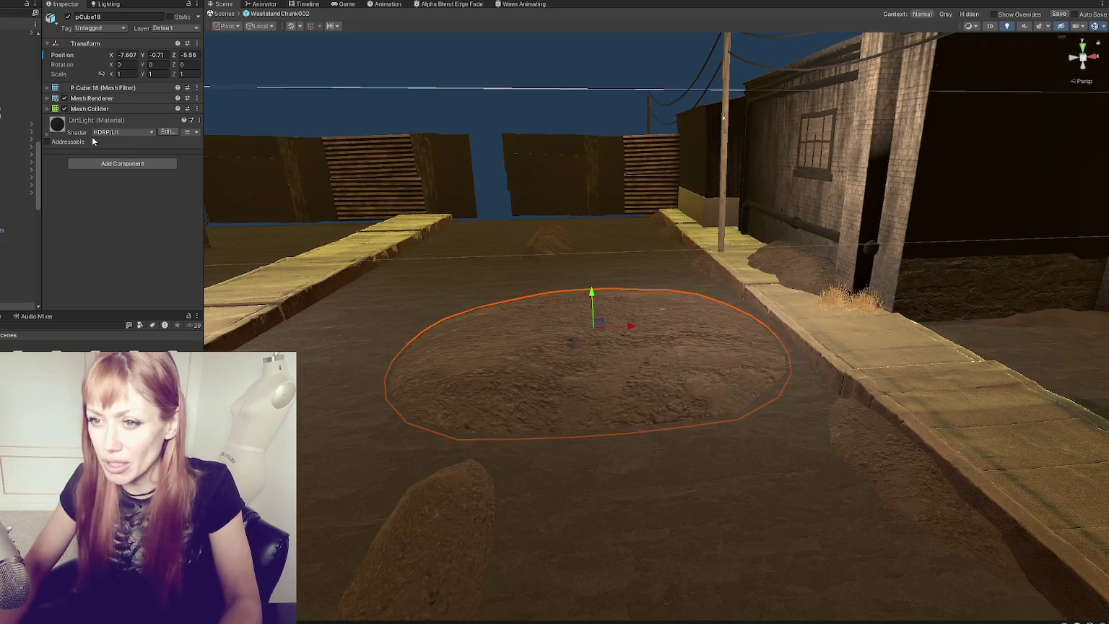
click(114, 168)
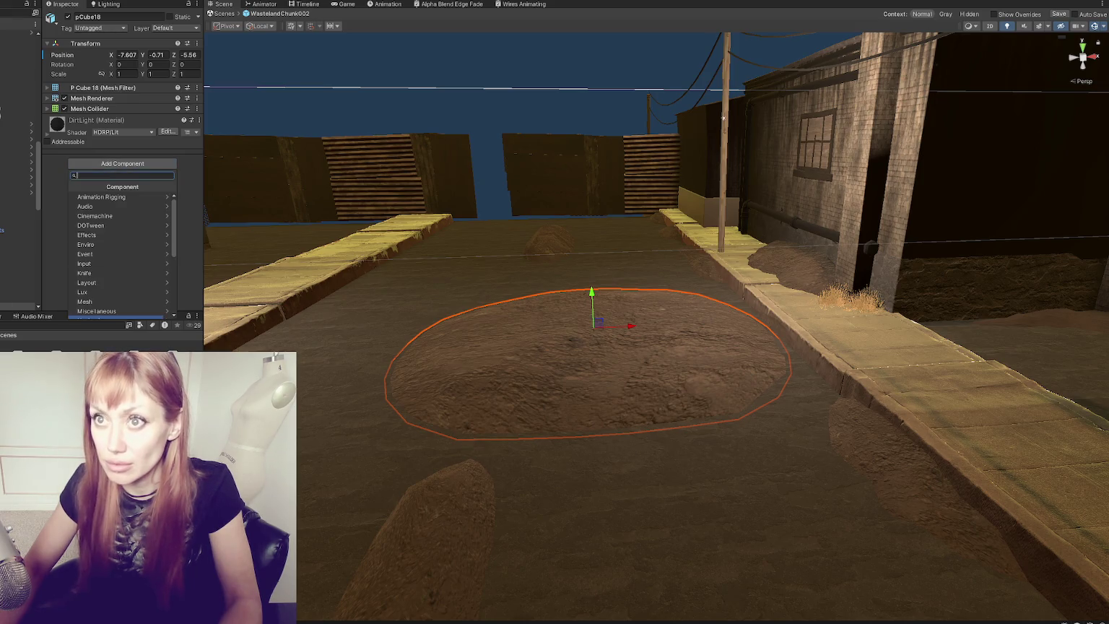
Step: Apply the Alpha Blend material to the dirt patch and duplicate it as 'dirt - alpha blend'
click(85, 336)
click(95, 324)
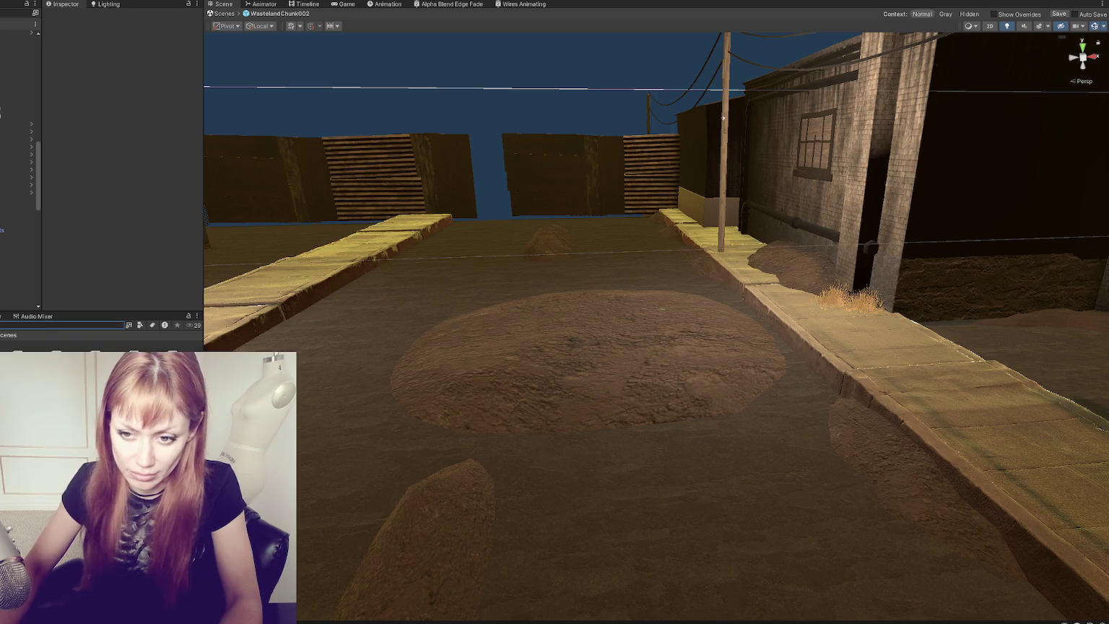
click(67, 335)
click(40, 335)
drag(56, 357, 648, 372)
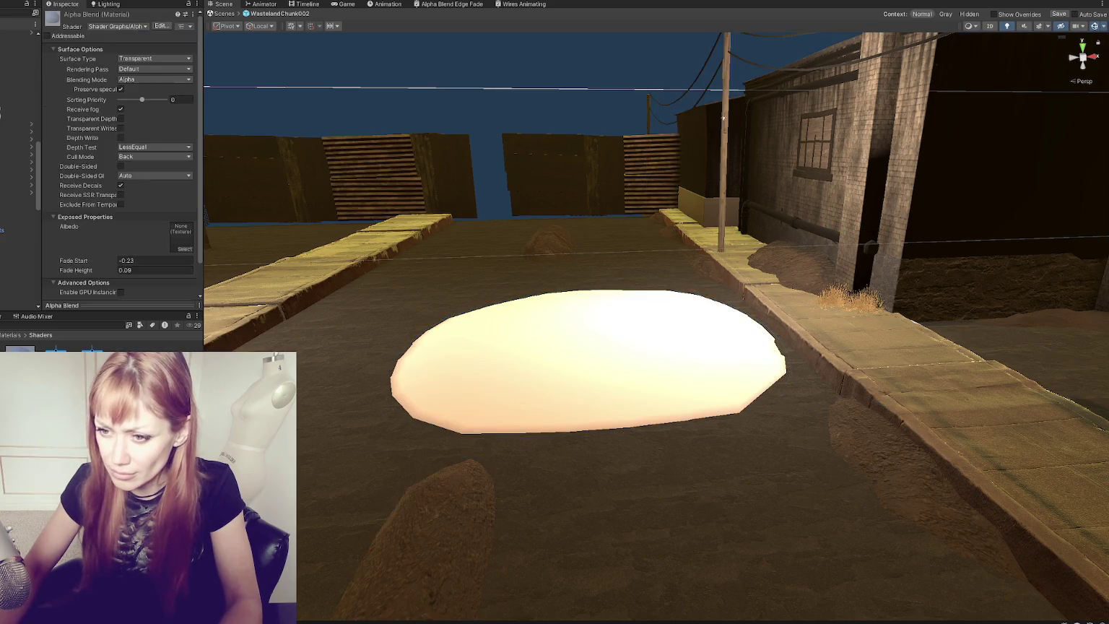
key(ctrl+d)
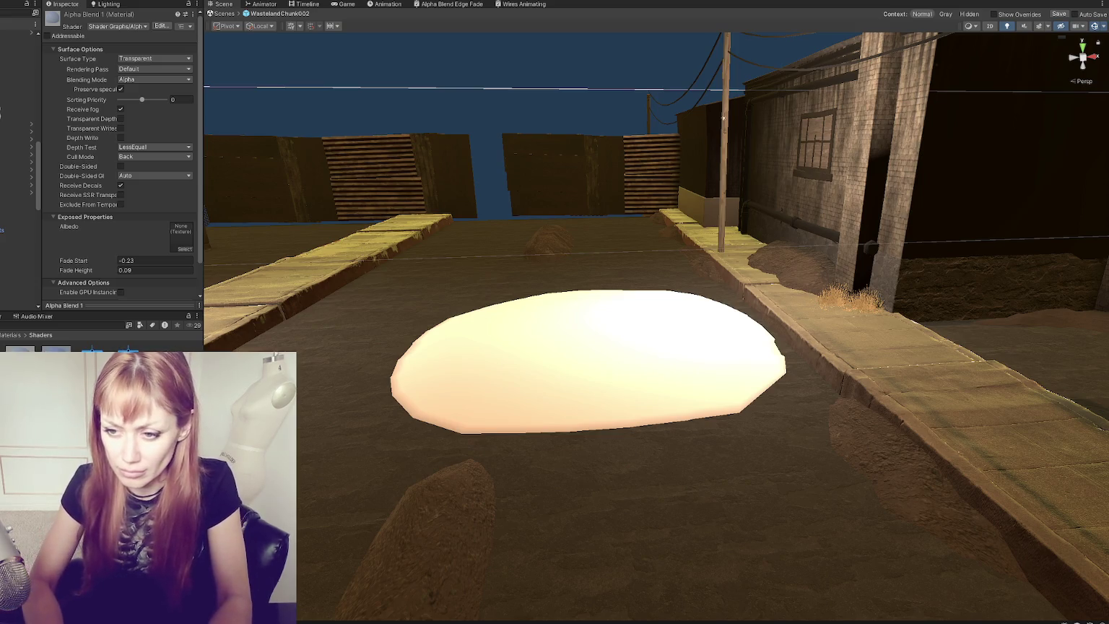
key(Return)
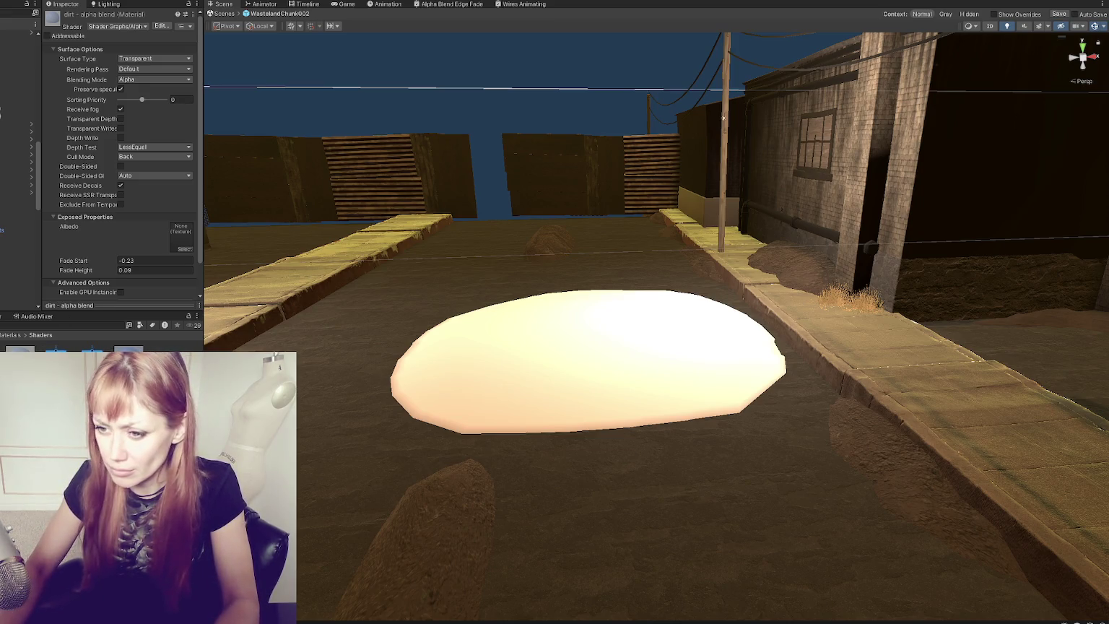
Step: On the pale dirt mound's alpha-blend material, widen the edge fade with Fade Start -0.15
click(107, 325)
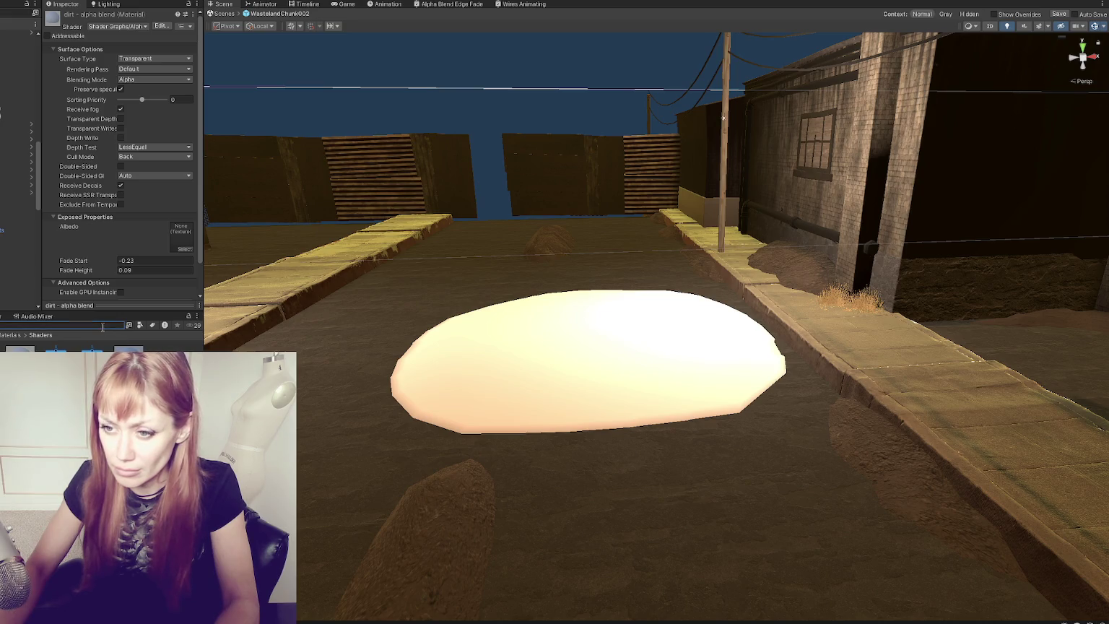
click(443, 372)
click(444, 372)
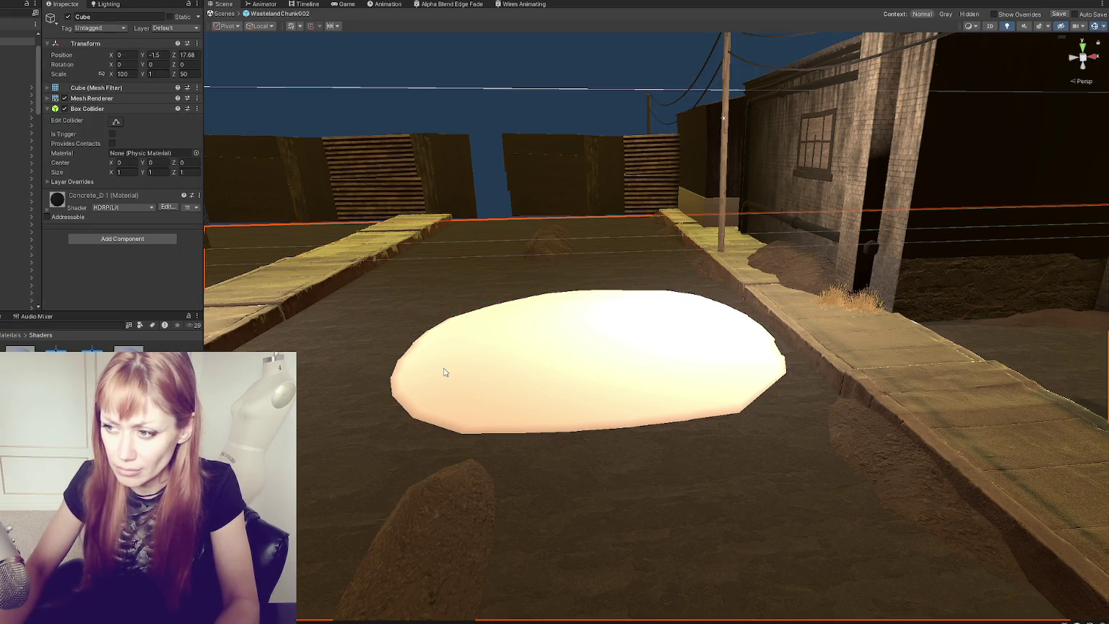
click(81, 136)
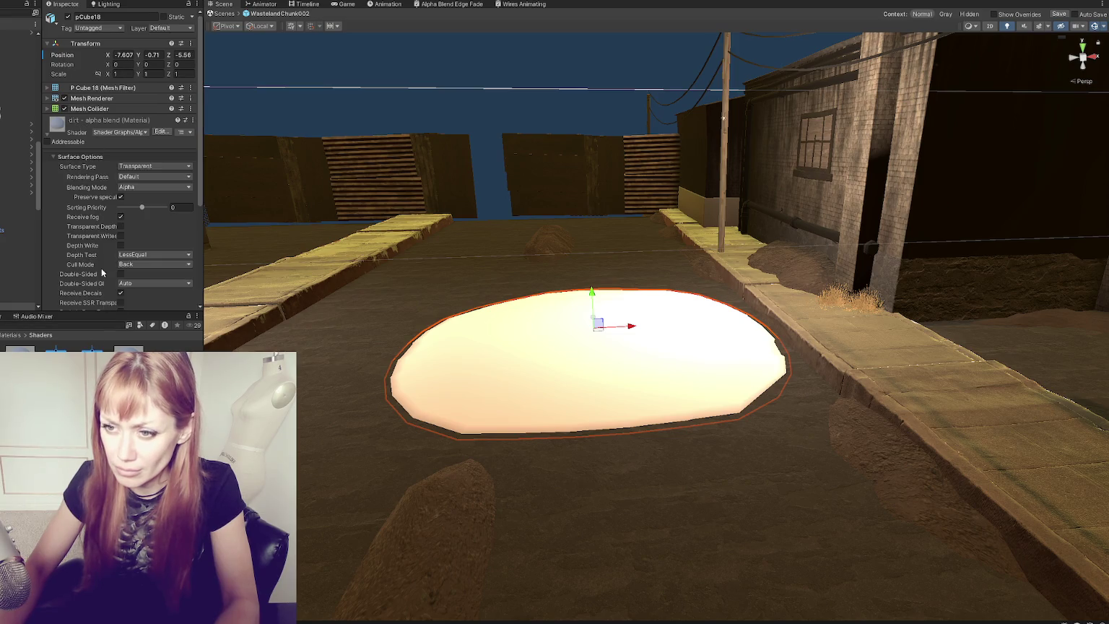
scroll(102, 273, down, 3)
scroll(99, 257, up, 1)
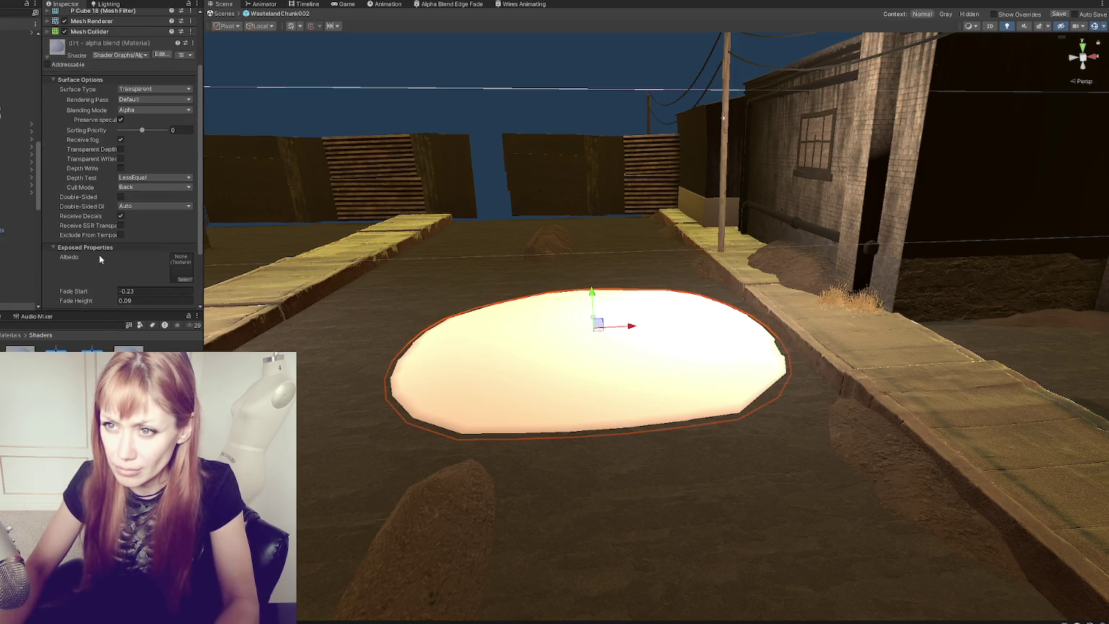
drag(593, 293, 597, 289)
click(589, 292)
click(610, 379)
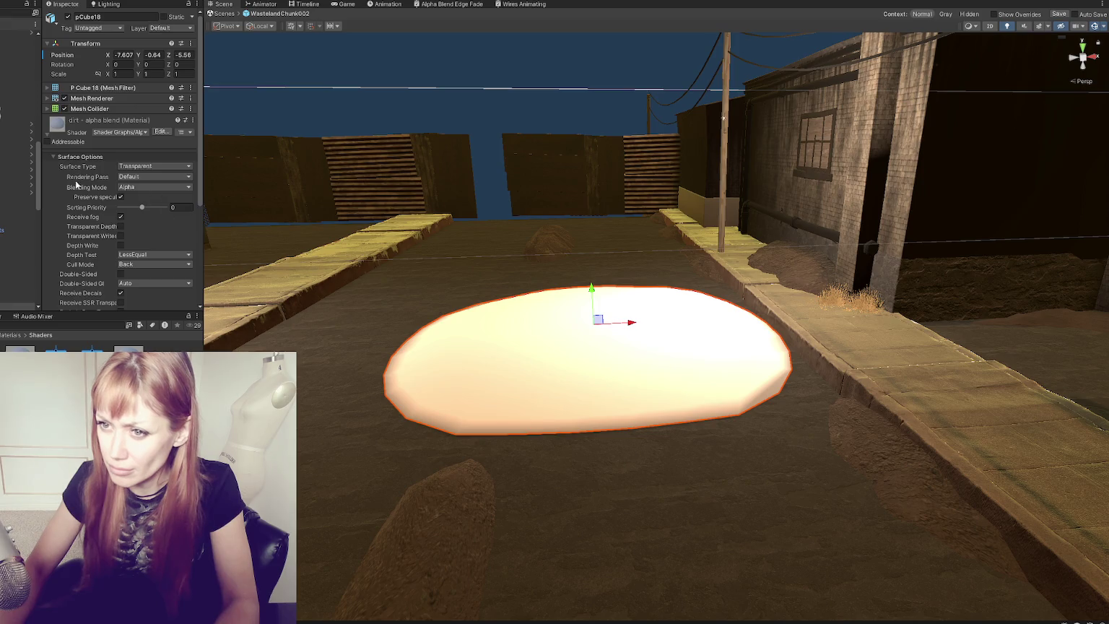
scroll(75, 183, down, 5)
drag(105, 216, 96, 226)
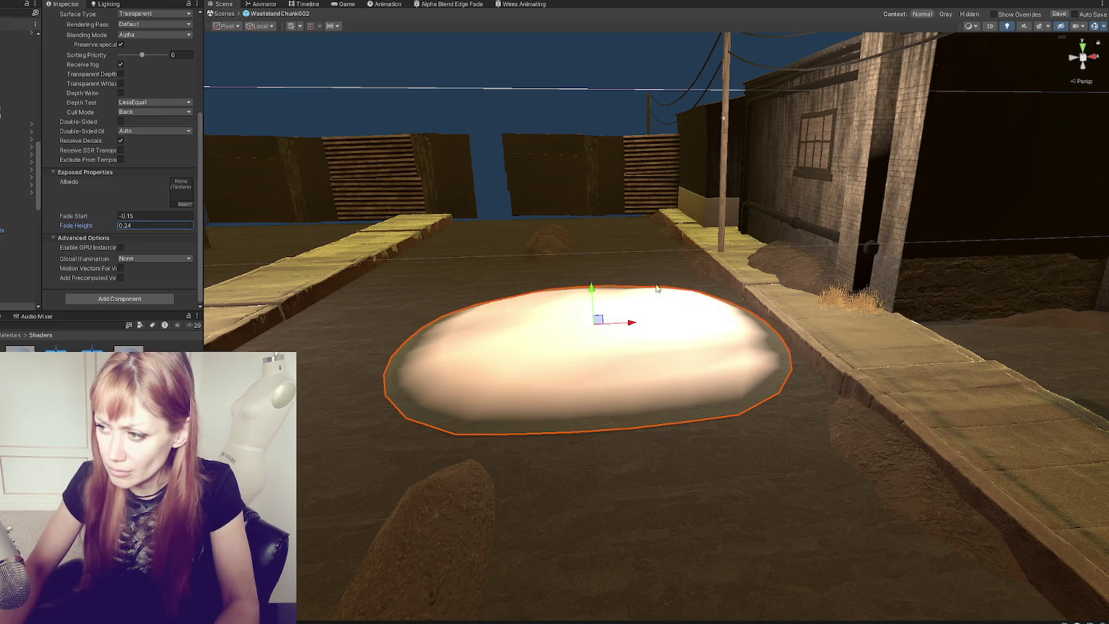
drag(590, 289, 592, 294)
Step: Turn off Preserve Specular on the mound material, keeping fog on, and lower the mound slightly
scroll(128, 197, up, 4)
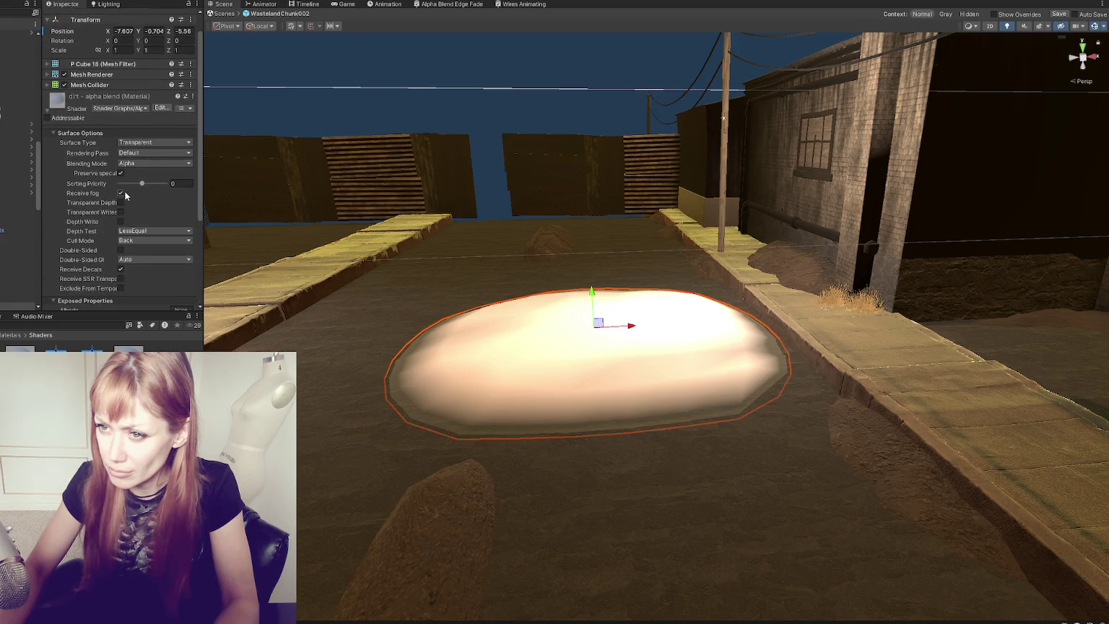
click(122, 193)
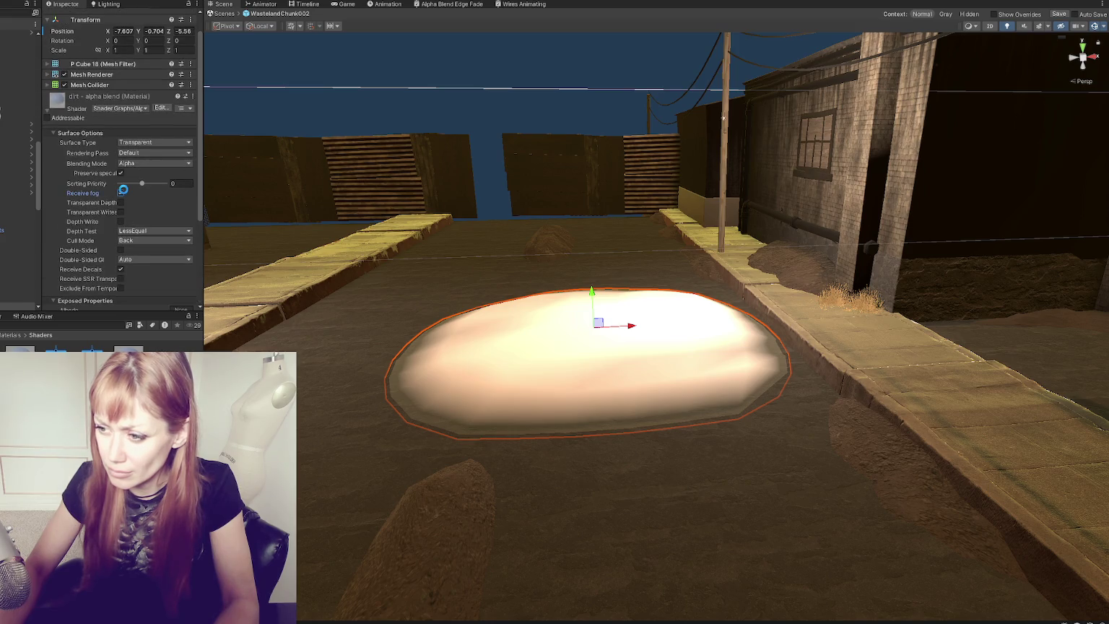
click(121, 193)
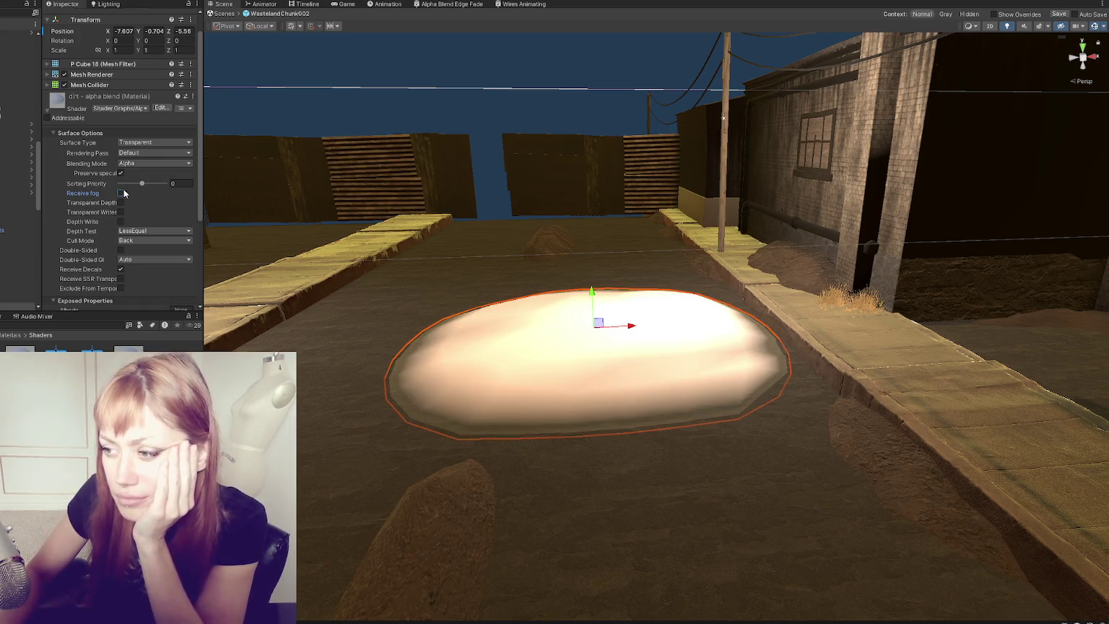
click(119, 174)
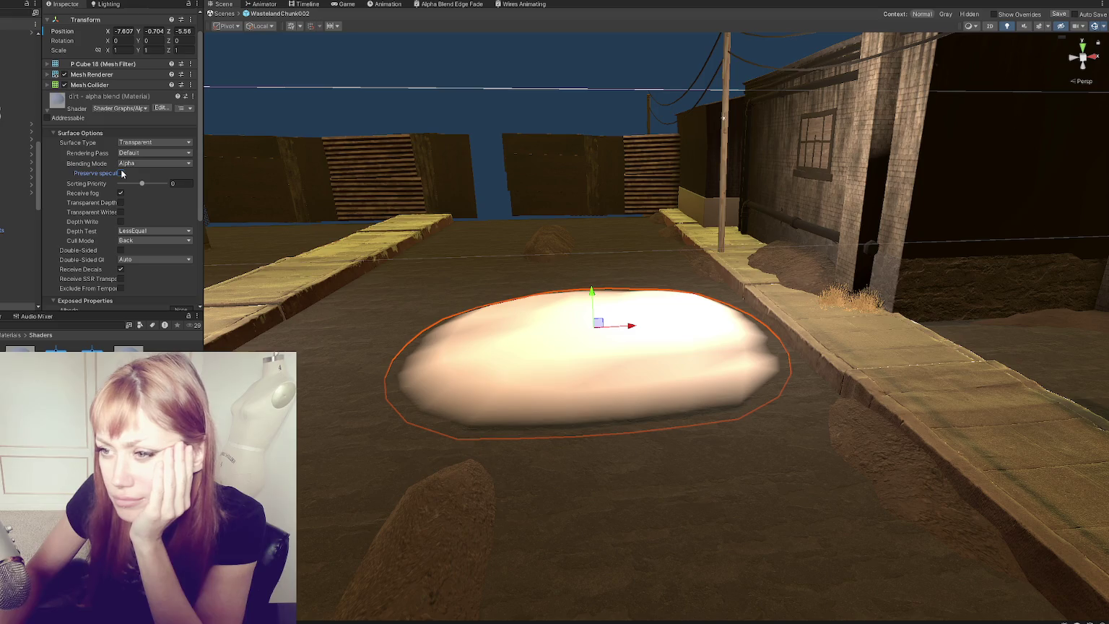
drag(591, 291, 590, 294)
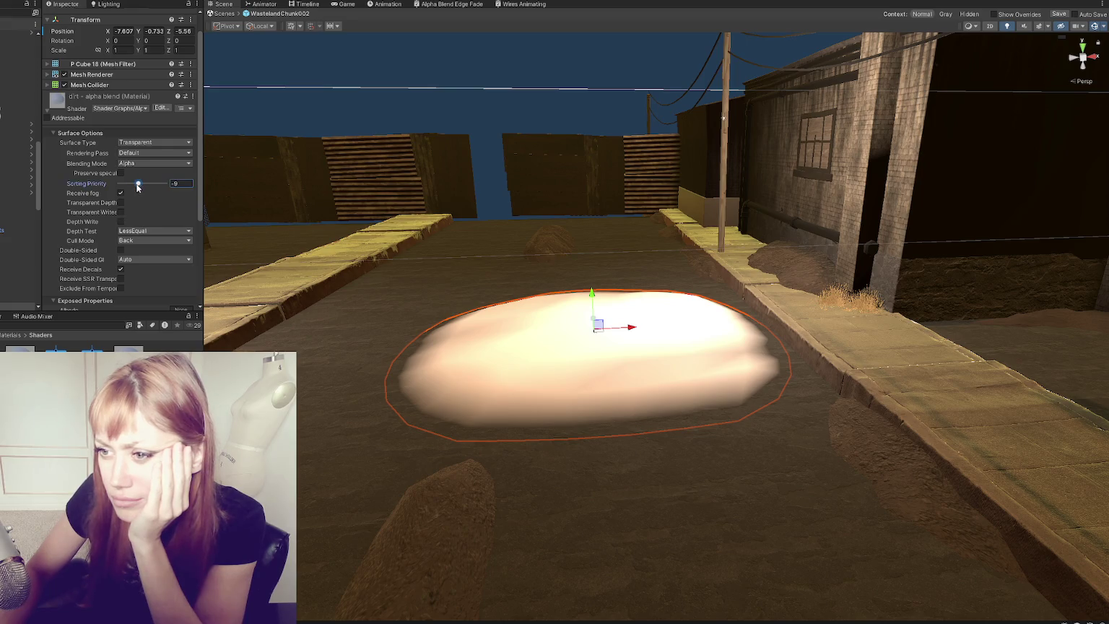
Step: Filter the project assets to textures and reselect the dirt mound
click(65, 324)
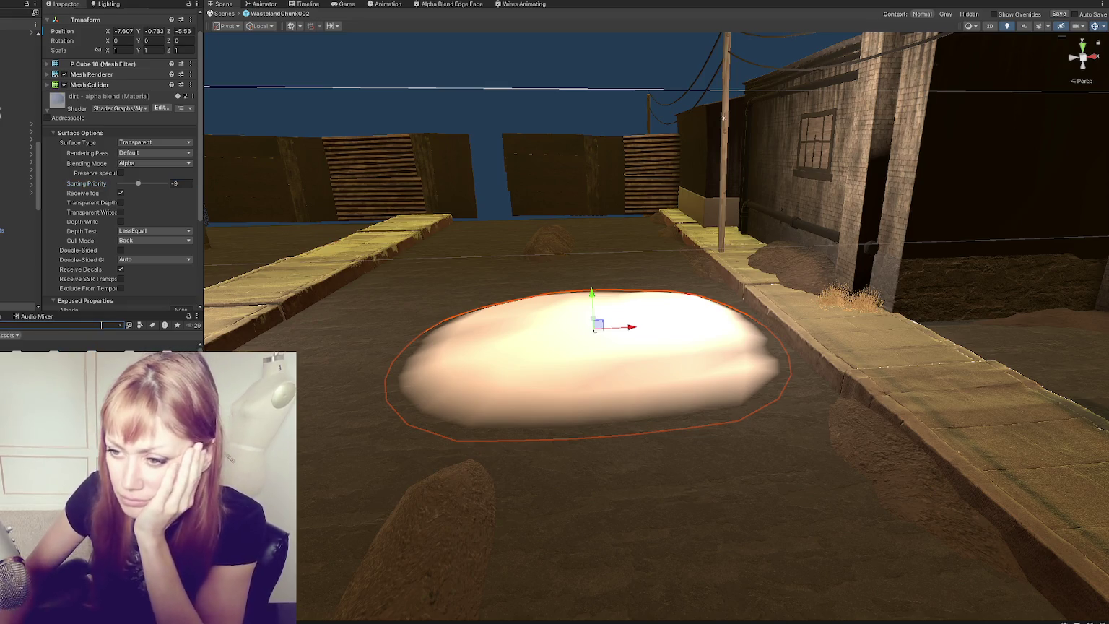
click(140, 326)
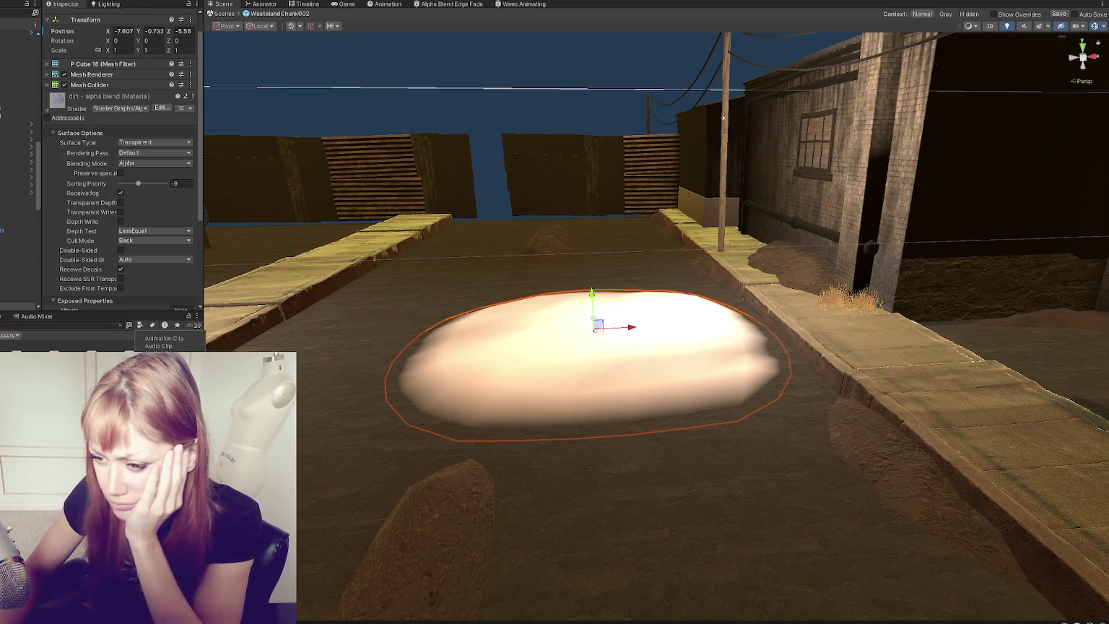
click(163, 457)
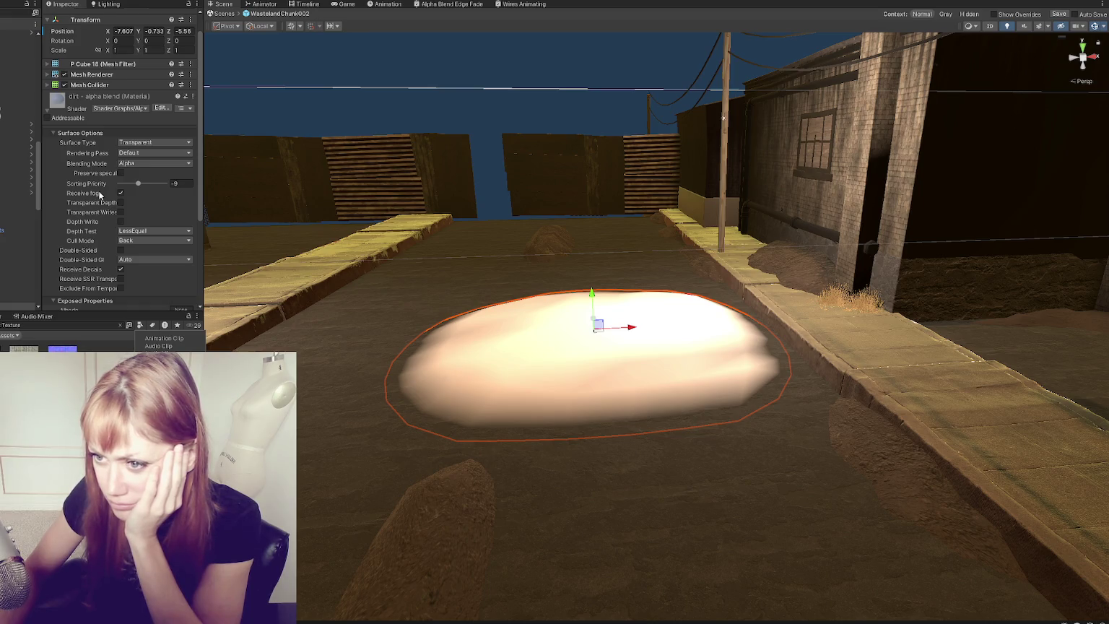
click(101, 248)
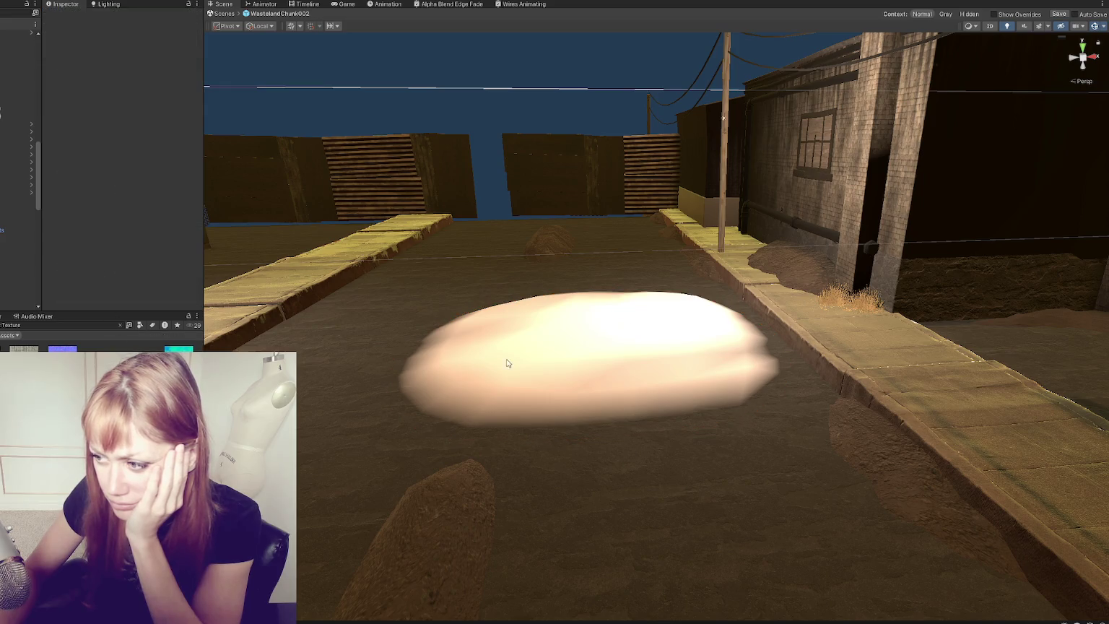
click(569, 360)
scroll(153, 208, down, 5)
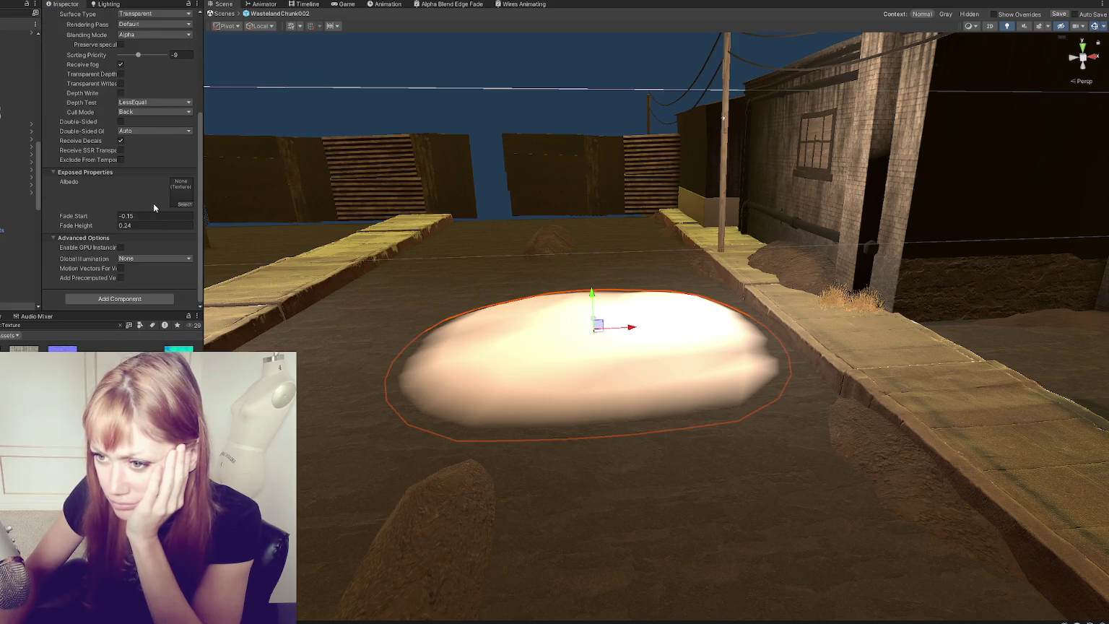
scroll(153, 207, up, 1)
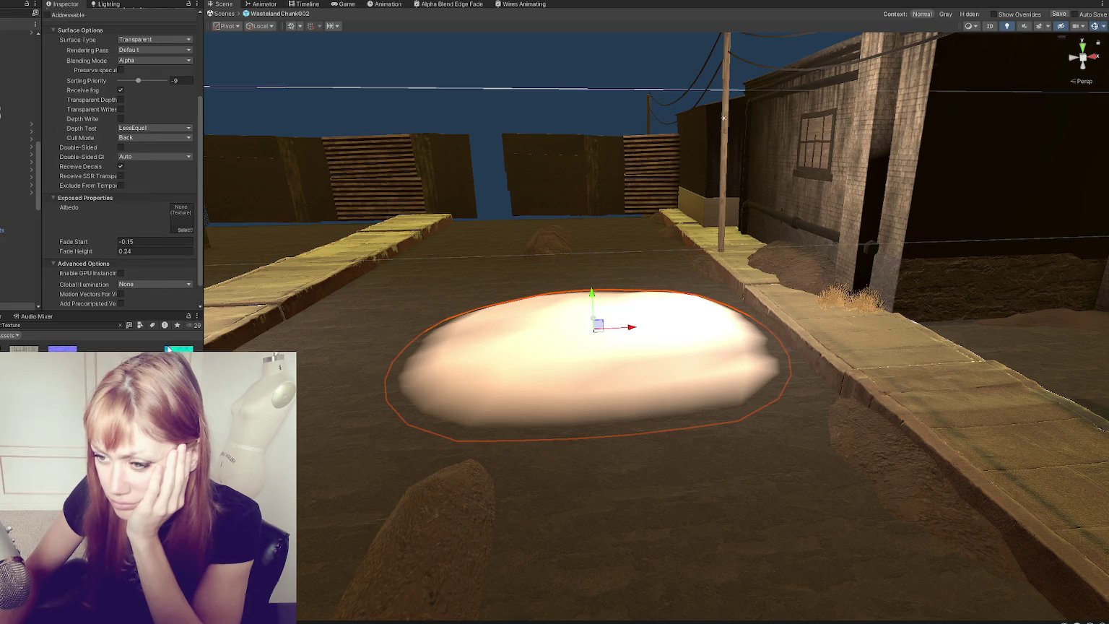
Step: Assign a dirt texture as the mound's albedo and search textures for 'decal'
drag(181, 217, 181, 221)
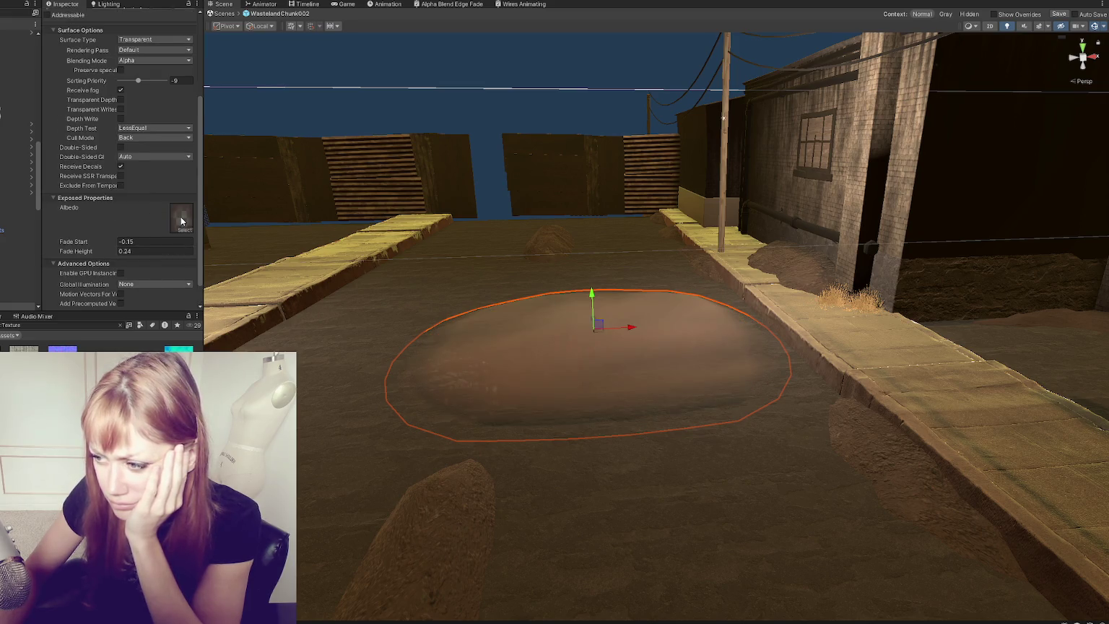
click(183, 220)
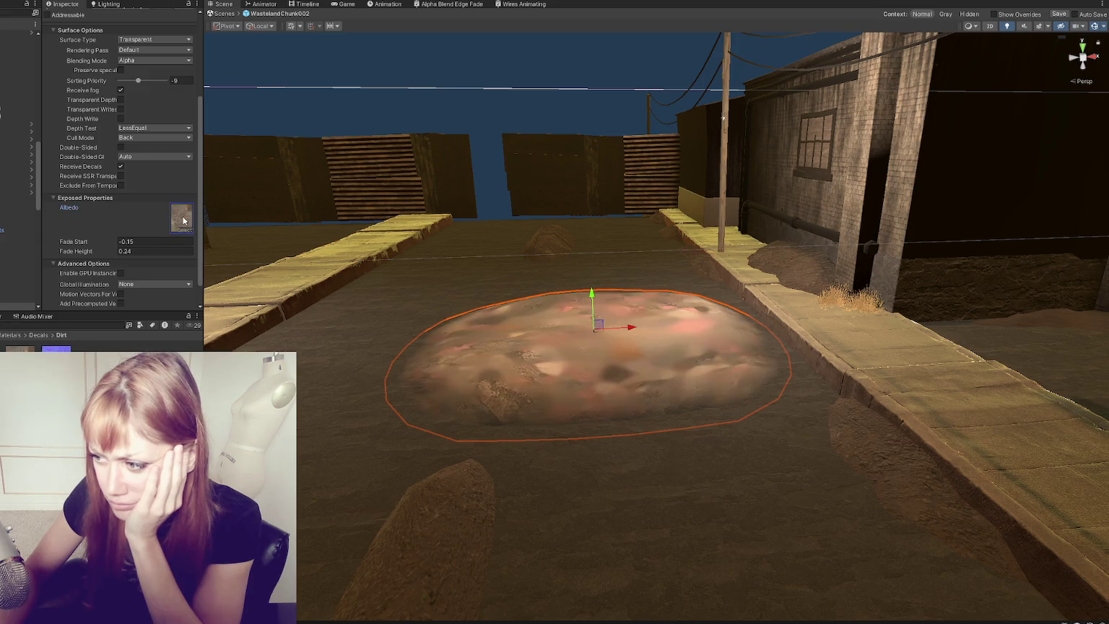
click(7, 328)
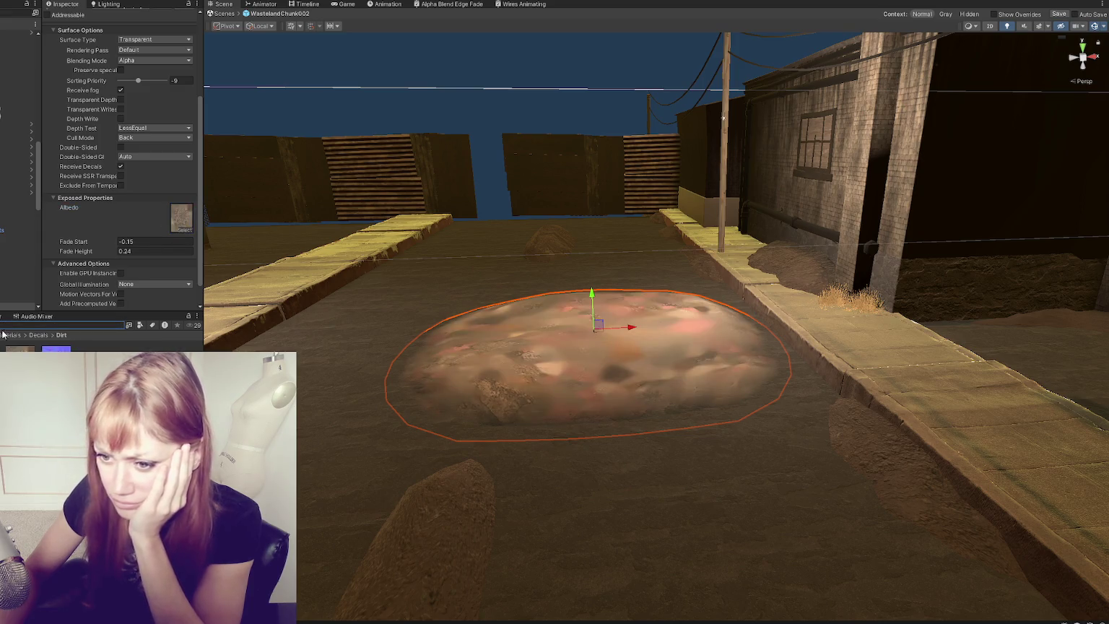
text(decal)
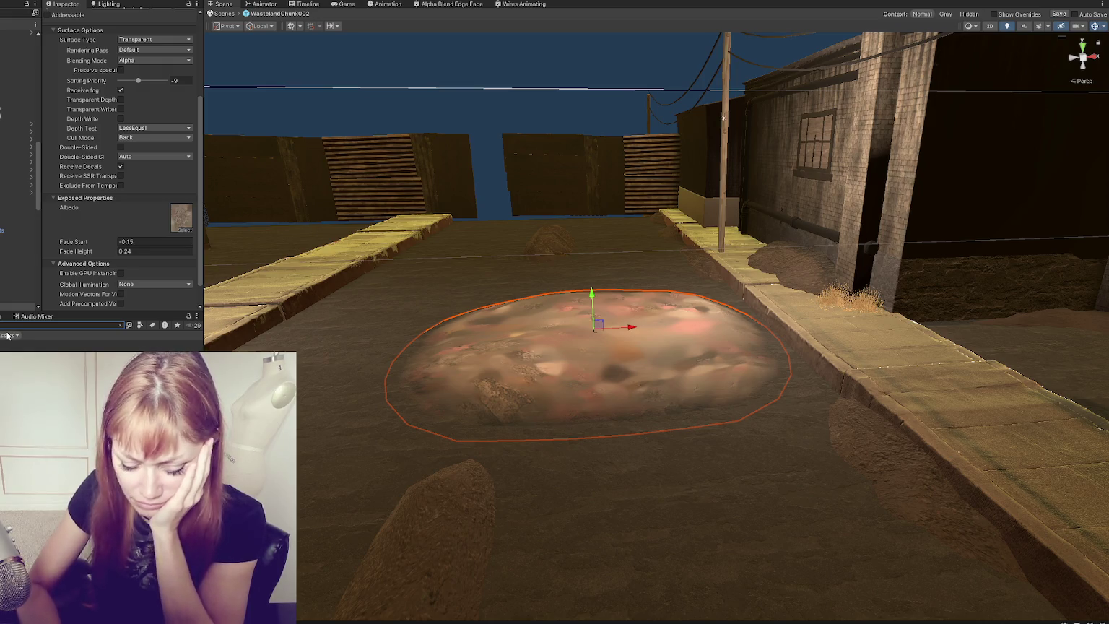
click(140, 325)
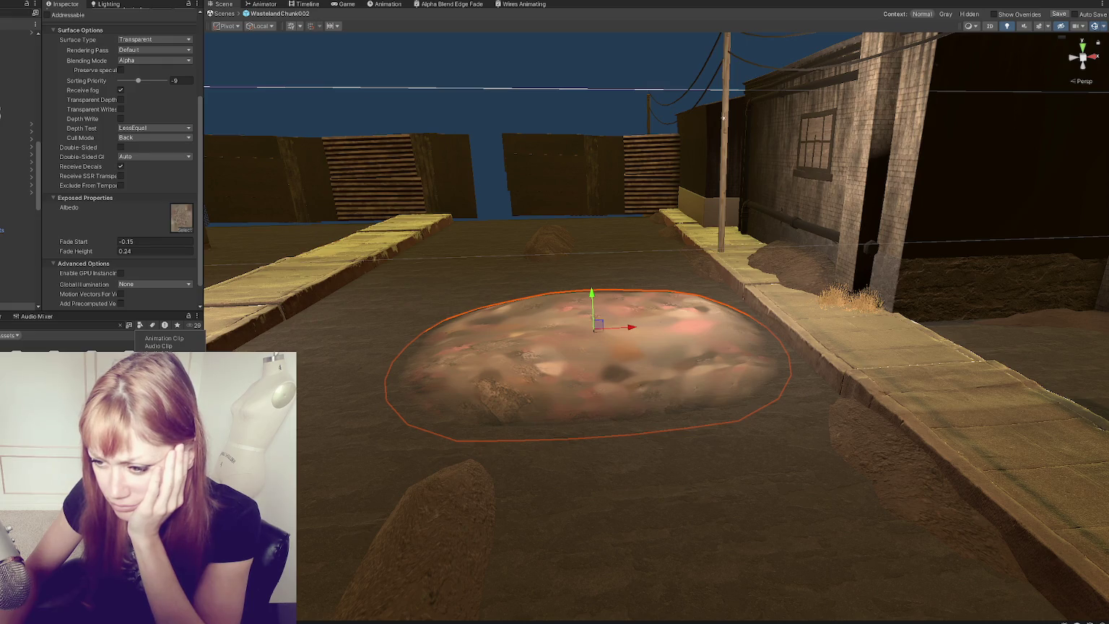
click(163, 457)
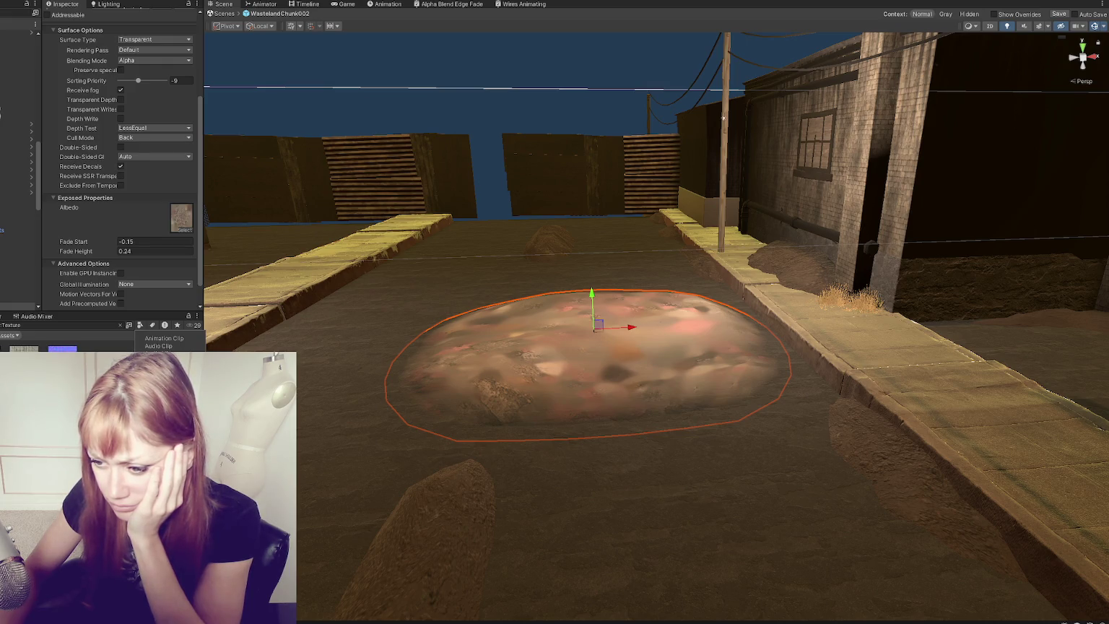
click(178, 350)
Step: Reselect the dirt mound and delete the albedo texture from its material
click(530, 373)
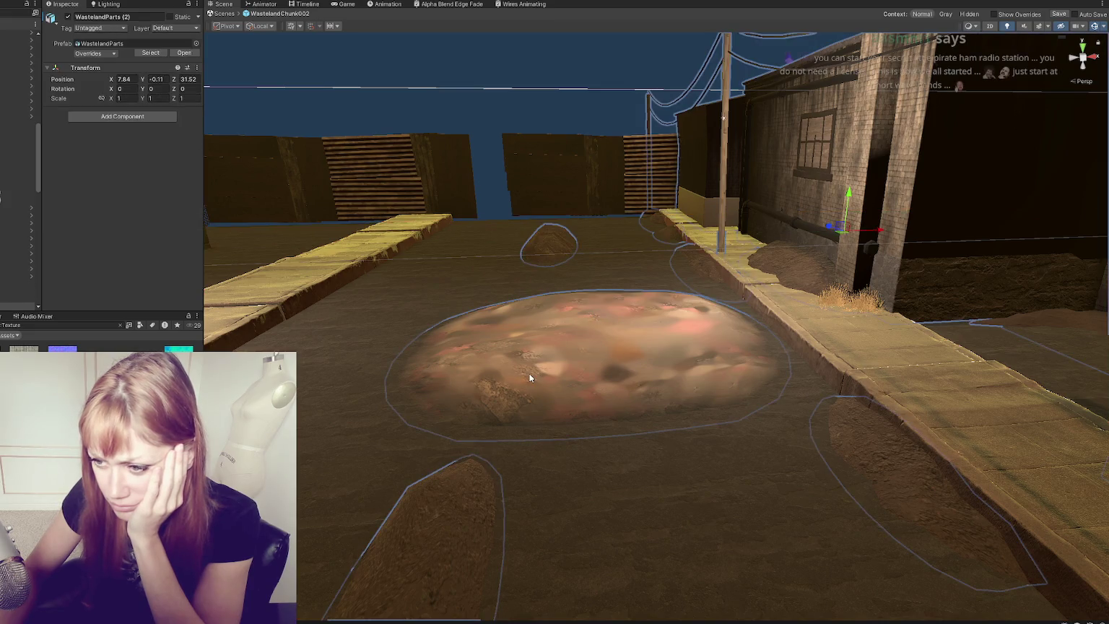
click(529, 373)
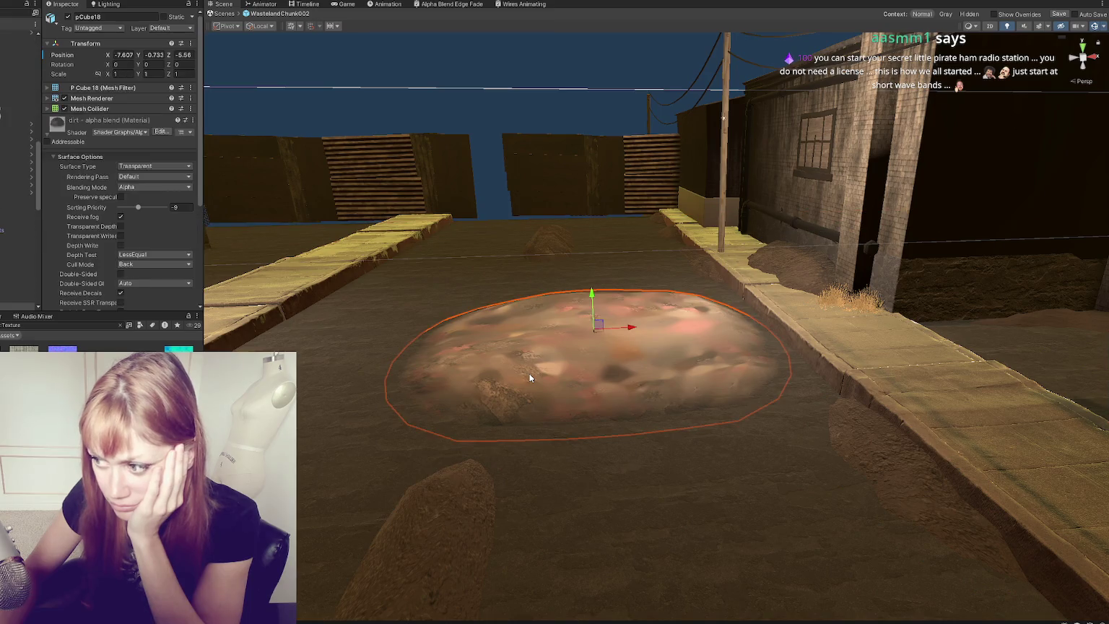
scroll(99, 207, down, 5)
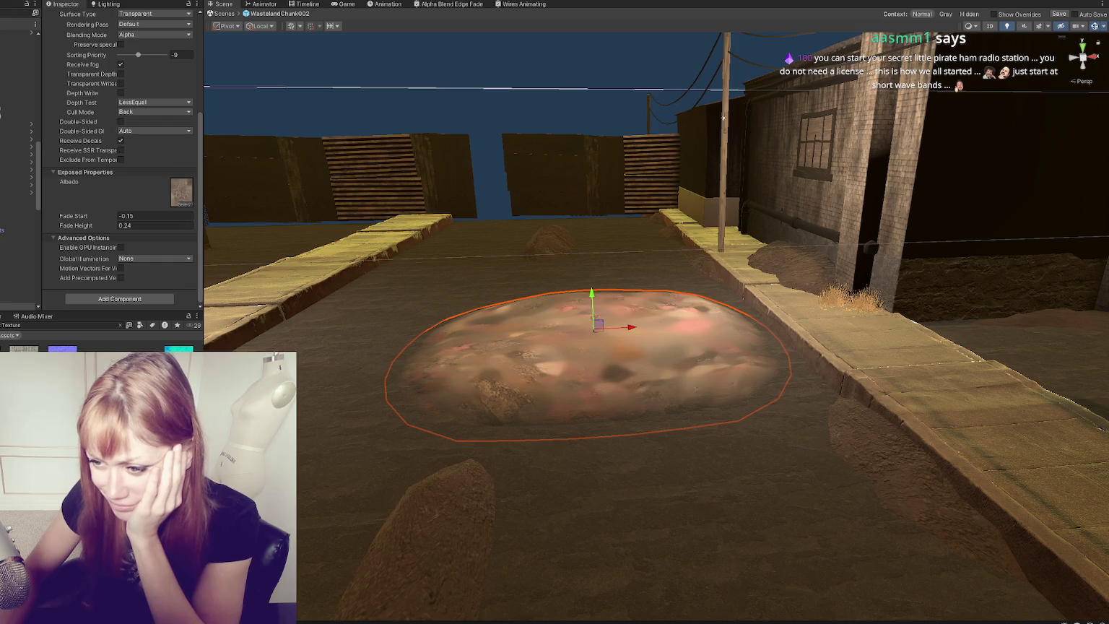
click(185, 193)
key(Delete)
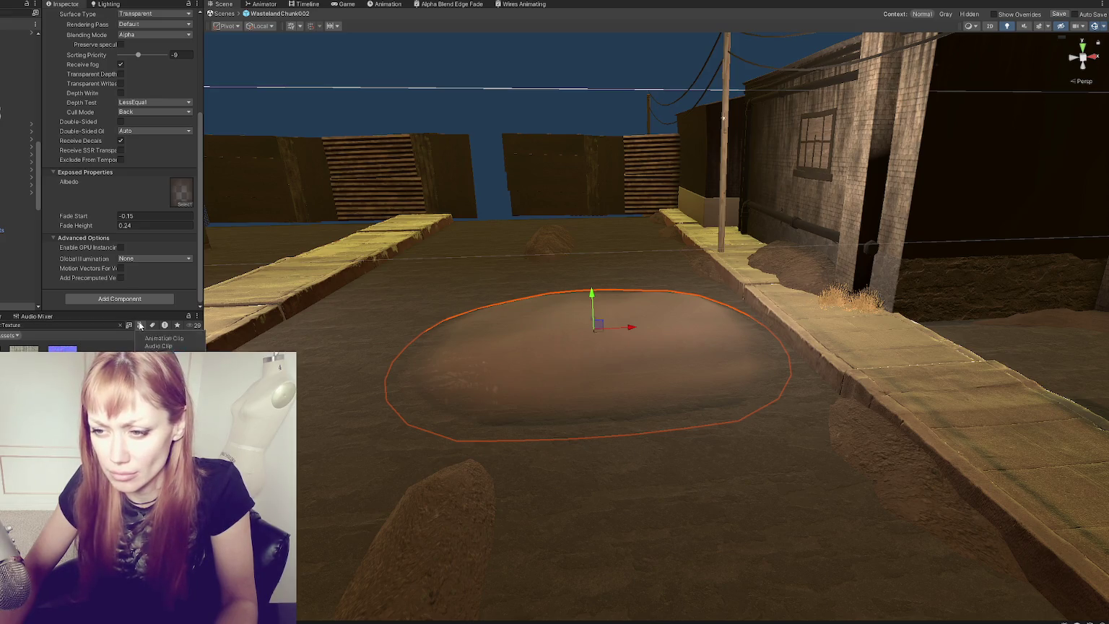
Step: Filter the project with 't:Material' and inspect the Dirty wood floor material's base map
click(110, 326)
text(t:Mater)
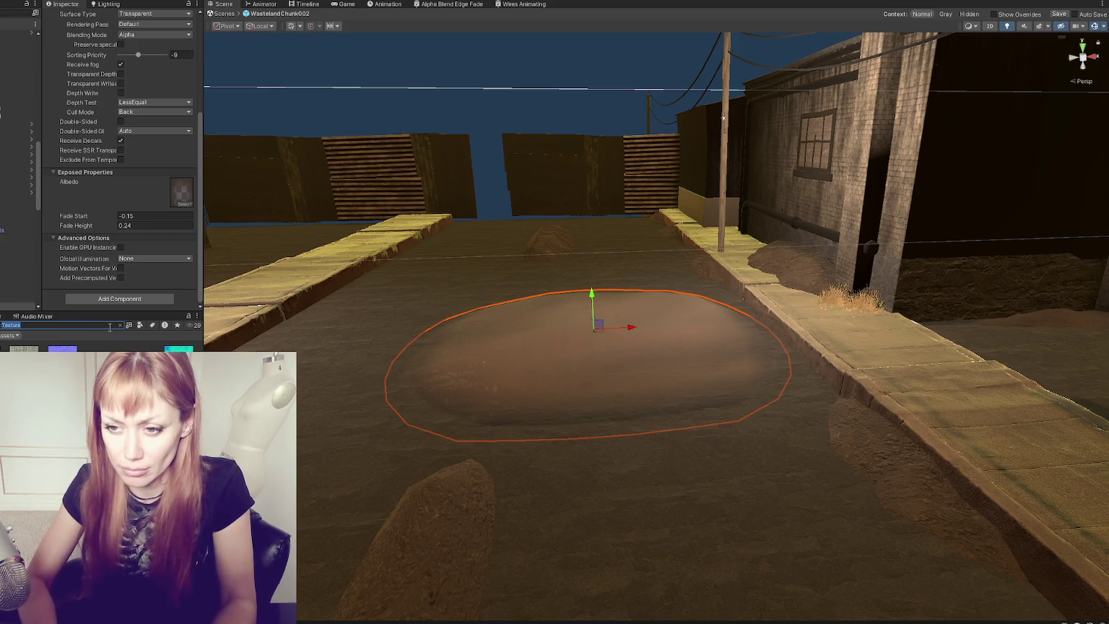
text(ial)
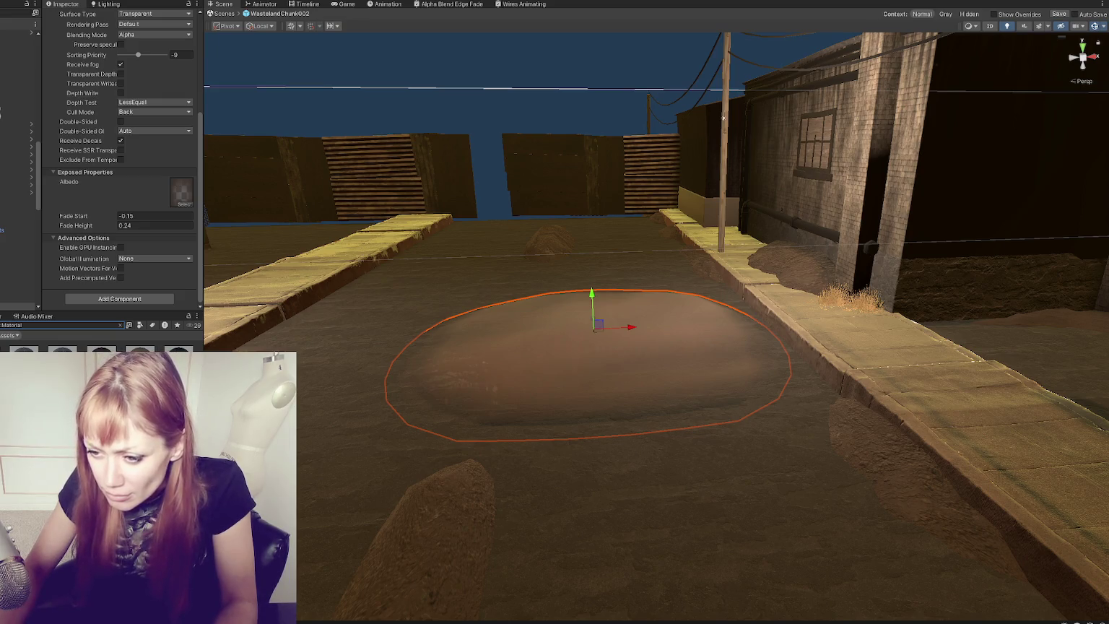
click(101, 354)
click(64, 59)
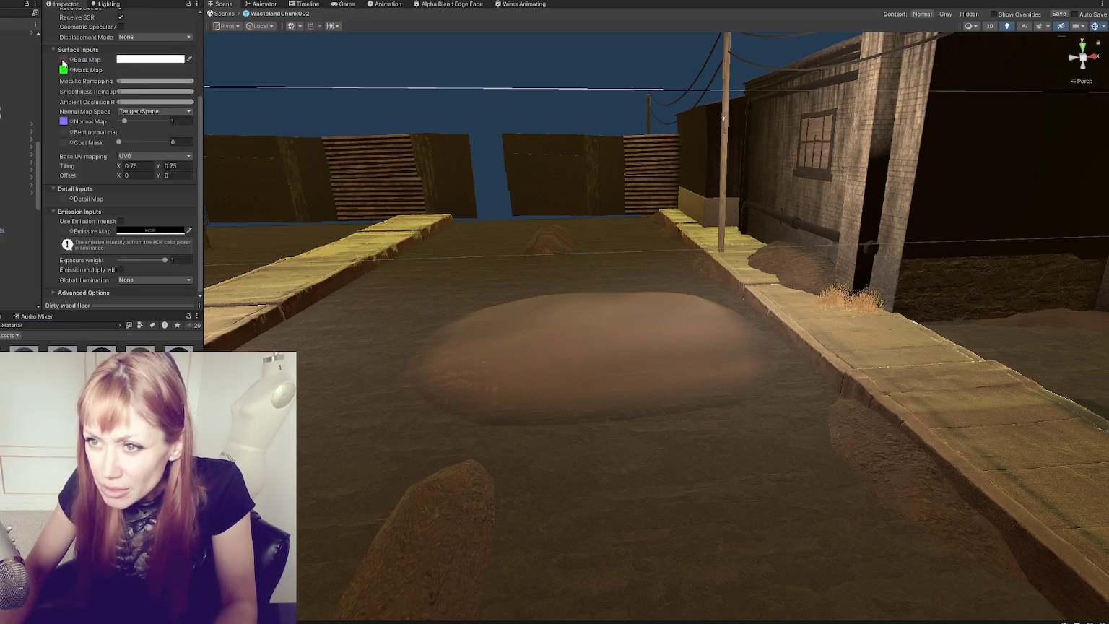
click(588, 350)
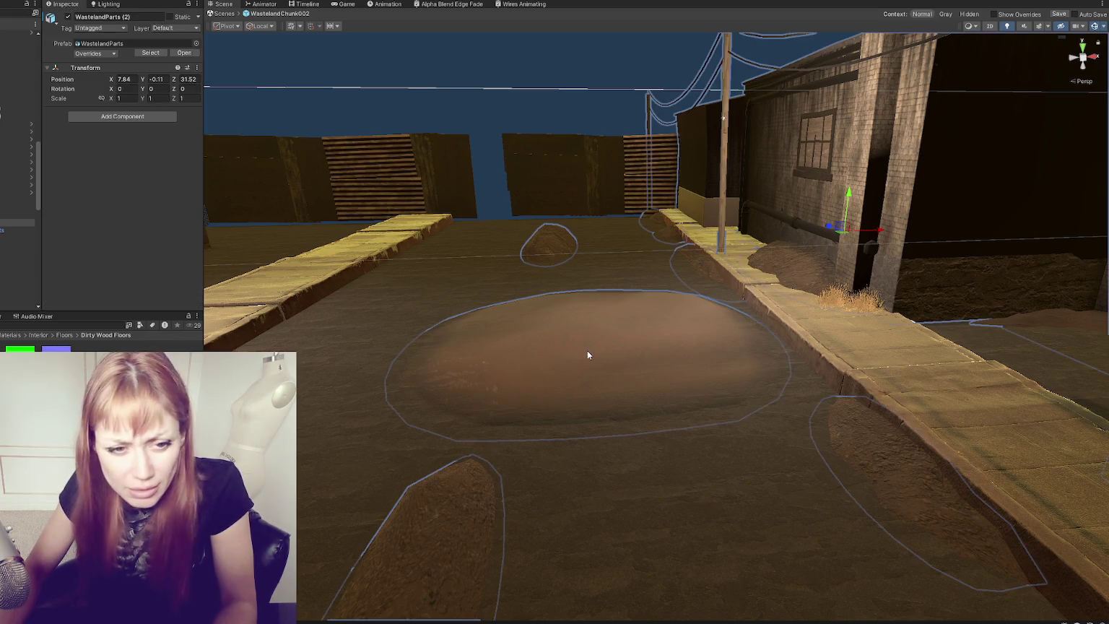
Step: Search 'dirt', open the Dirt material, and review the large mound's alpha-blend settings
text(dirt)
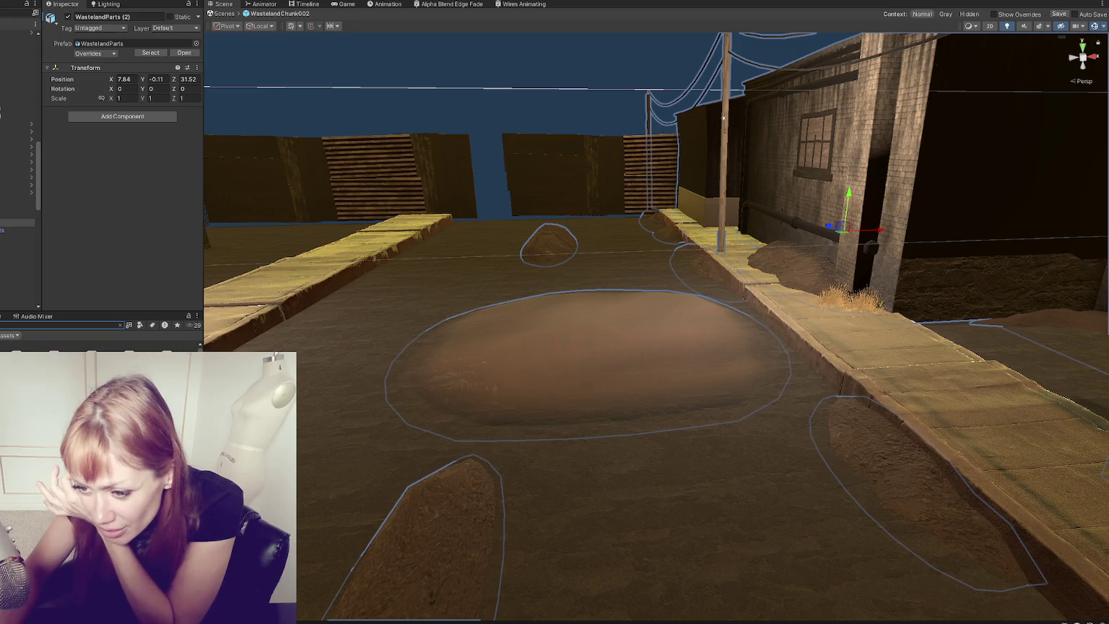
click(54, 350)
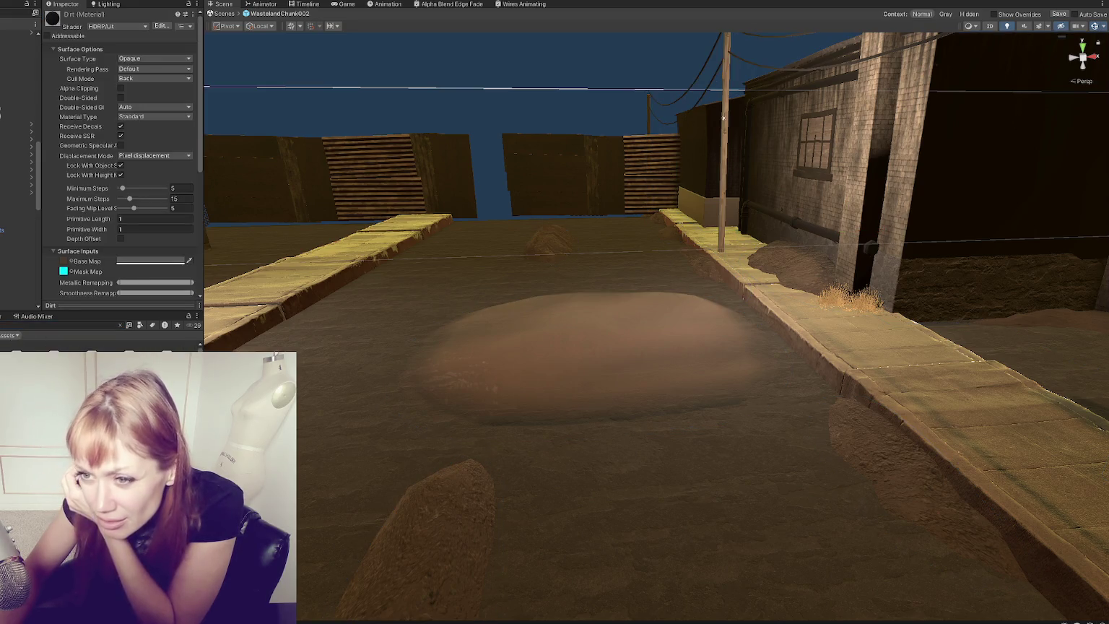
click(573, 382)
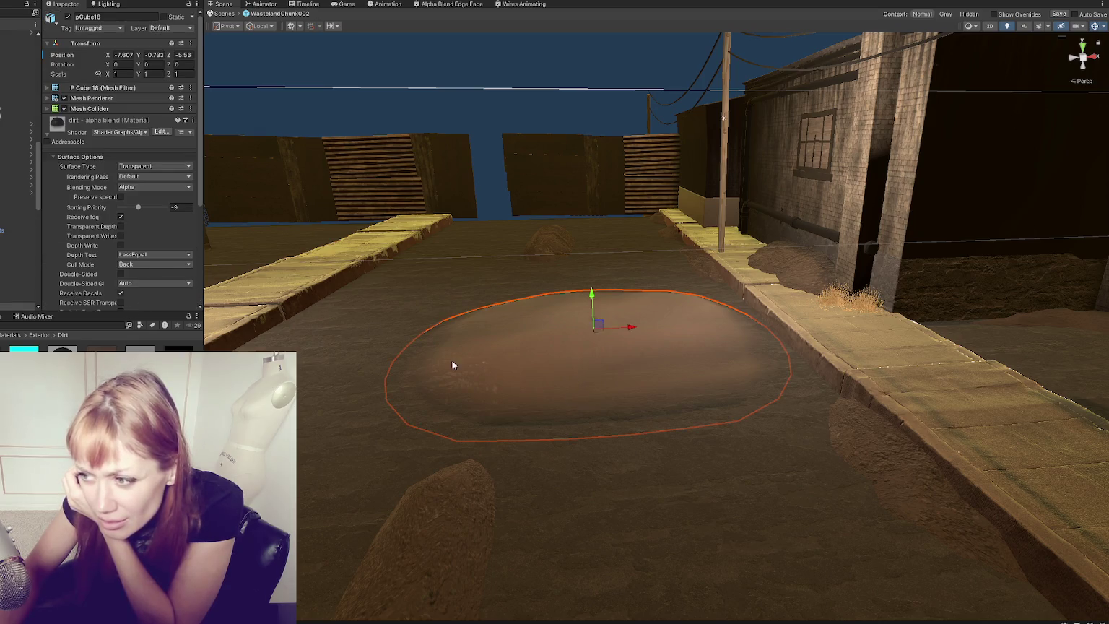
scroll(112, 253, down, 3)
scroll(185, 220, down, 1)
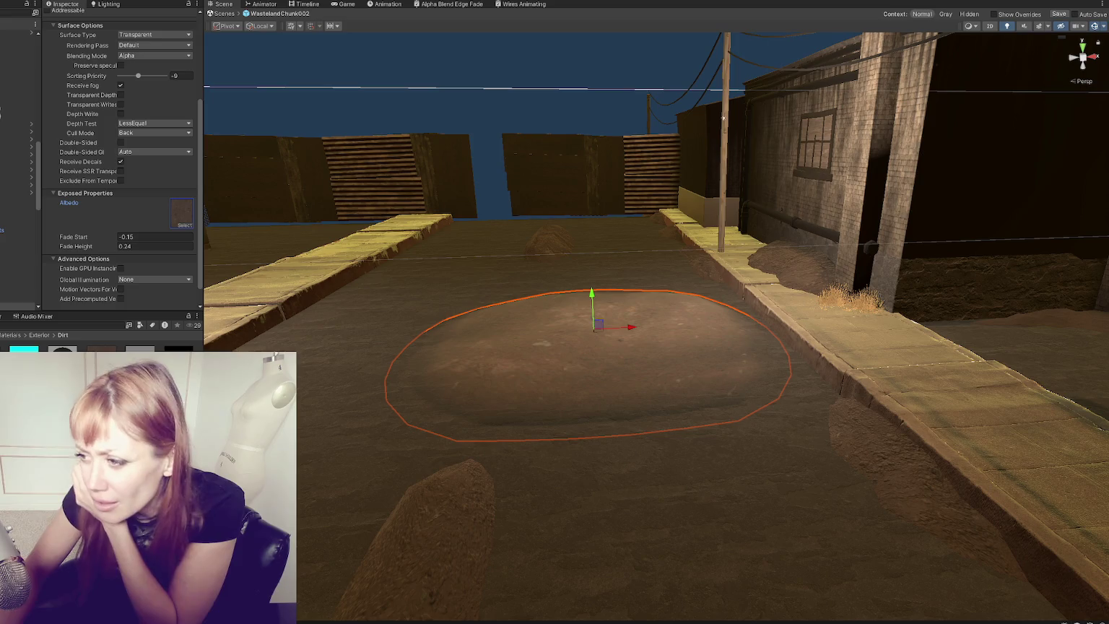
scroll(99, 124, up, 4)
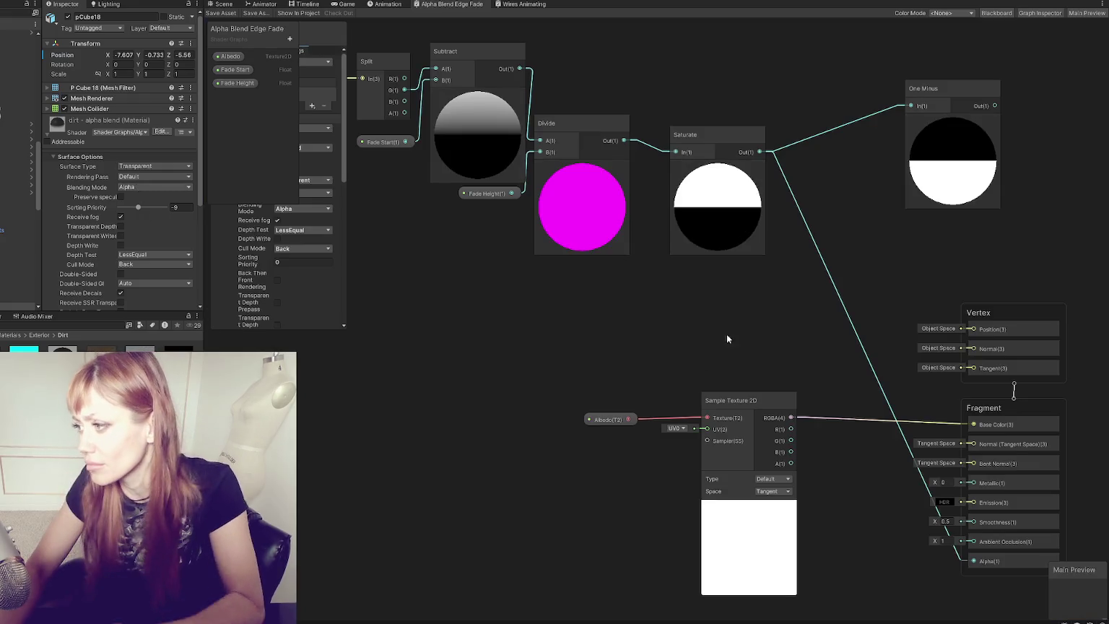
mouse_move(726, 334)
mouse_down()
mouse_move(607, 169)
mouse_move(535, 145)
mouse_up()
Step: Add a MaskMap Texture 2D property and feed it into a new Sample Texture 2D node
click(290, 38)
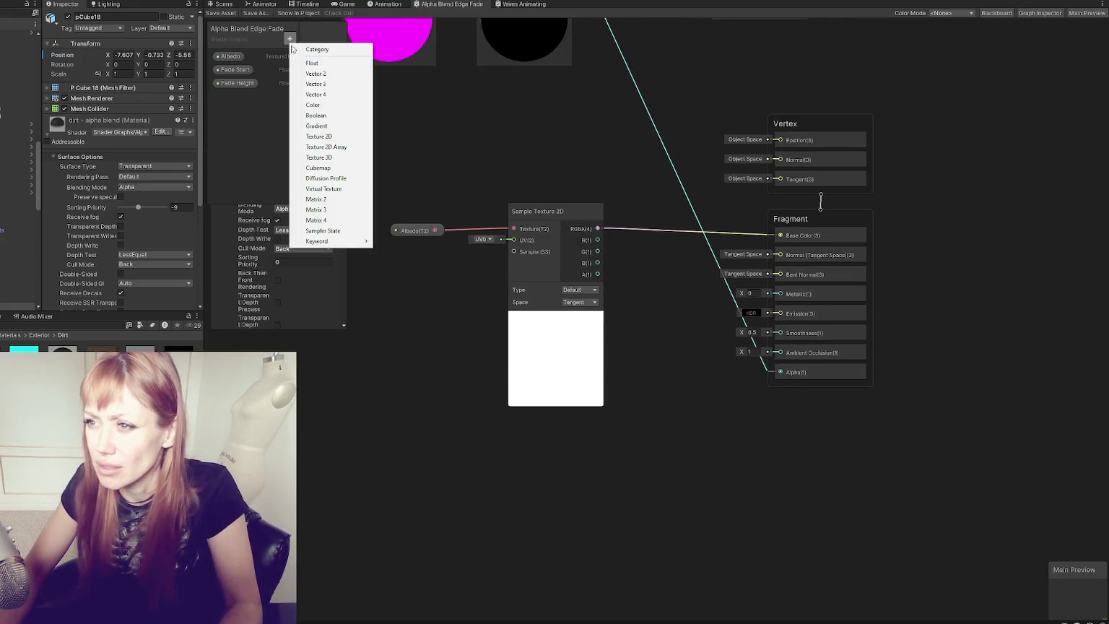
click(333, 136)
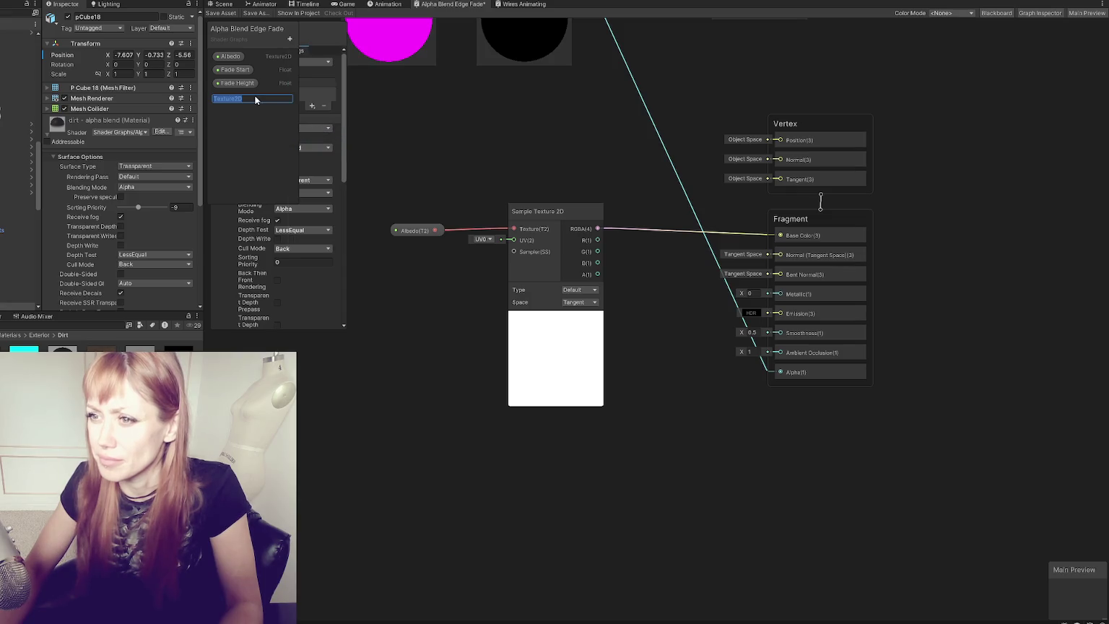
text(MaskMap)
key(Return)
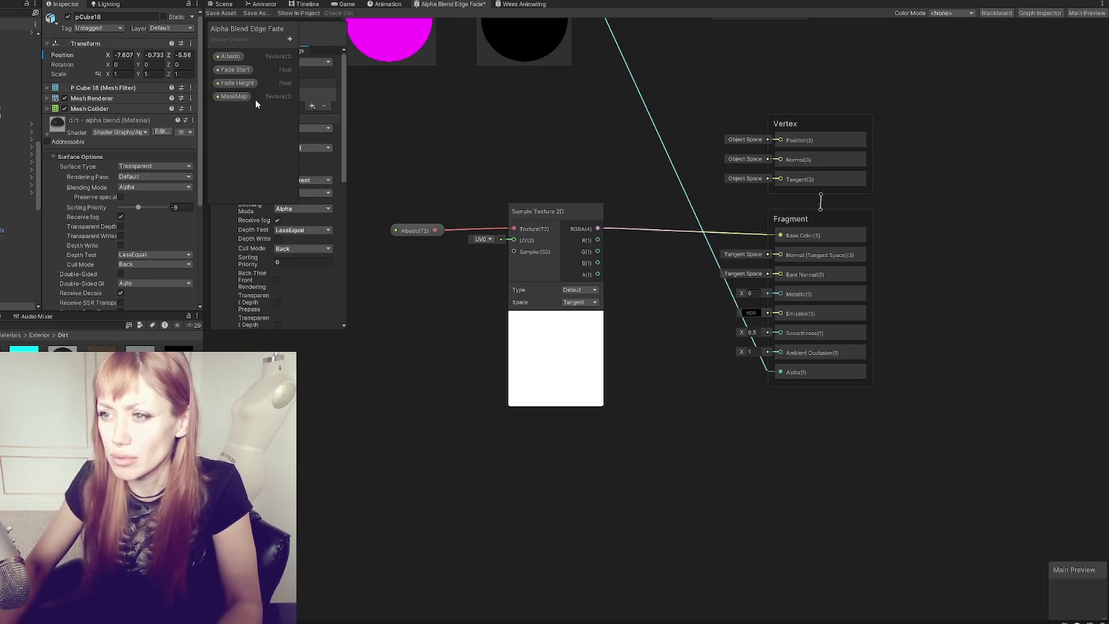
drag(604, 310, 463, 299)
drag(549, 211, 771, 470)
drag(402, 230, 637, 503)
right_click(459, 190)
click(483, 194)
text(sample)
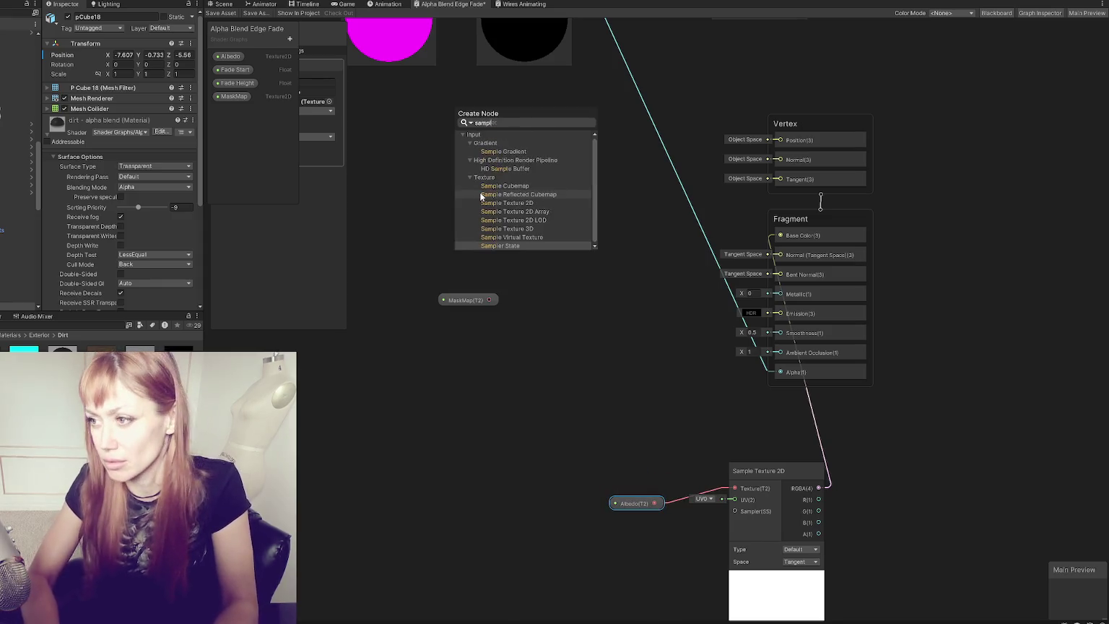
click(512, 203)
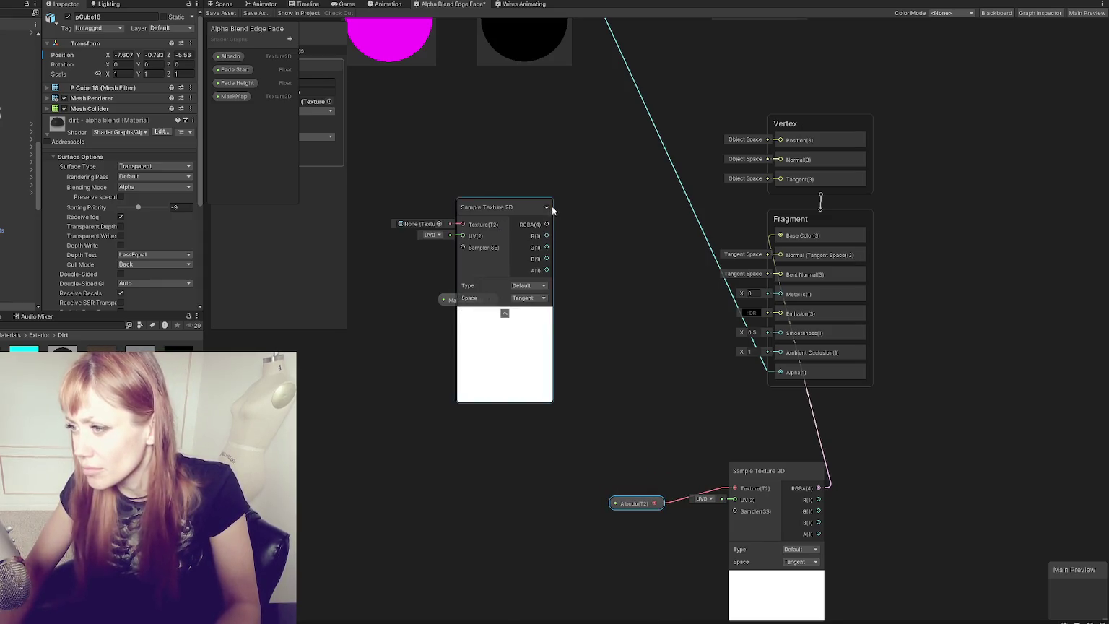
drag(552, 208, 596, 212)
mouse_move(471, 302)
mouse_down()
mouse_move(416, 214)
mouse_move(508, 232)
mouse_up()
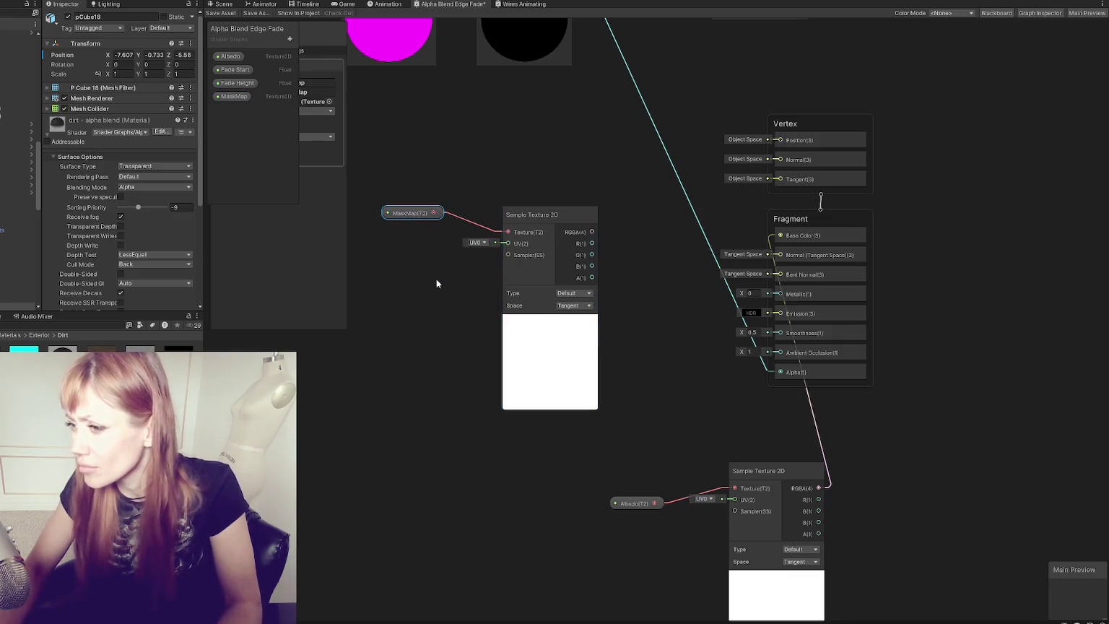
Step: Add a NormalMap Texture 2D property defaulting to NormalMap mode and place it in the graph
click(290, 39)
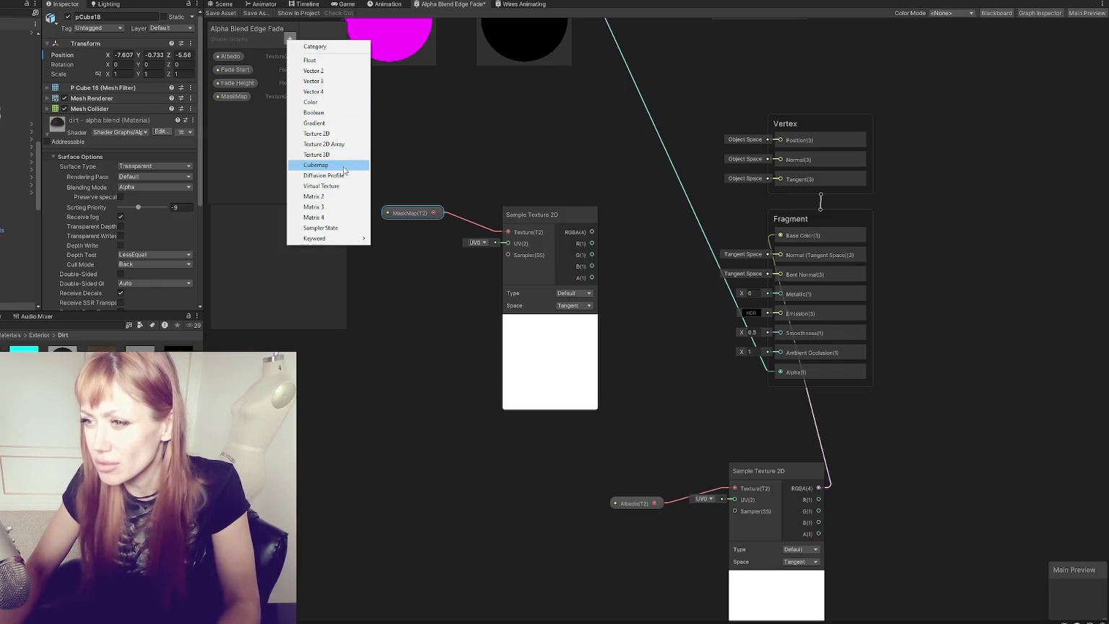
click(336, 134)
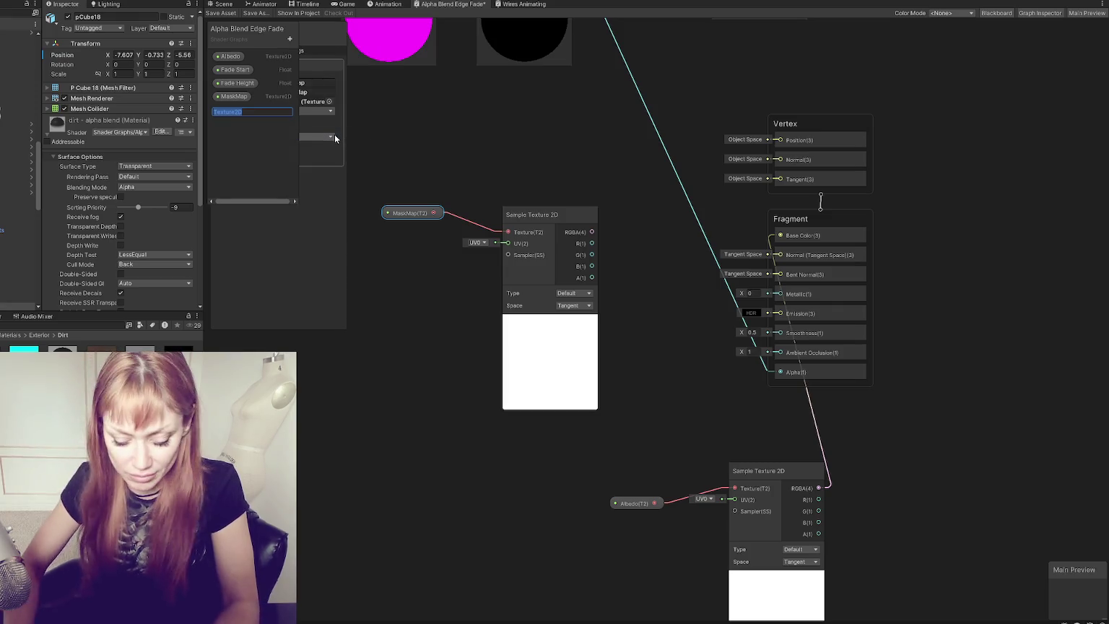
text(Normal Map)
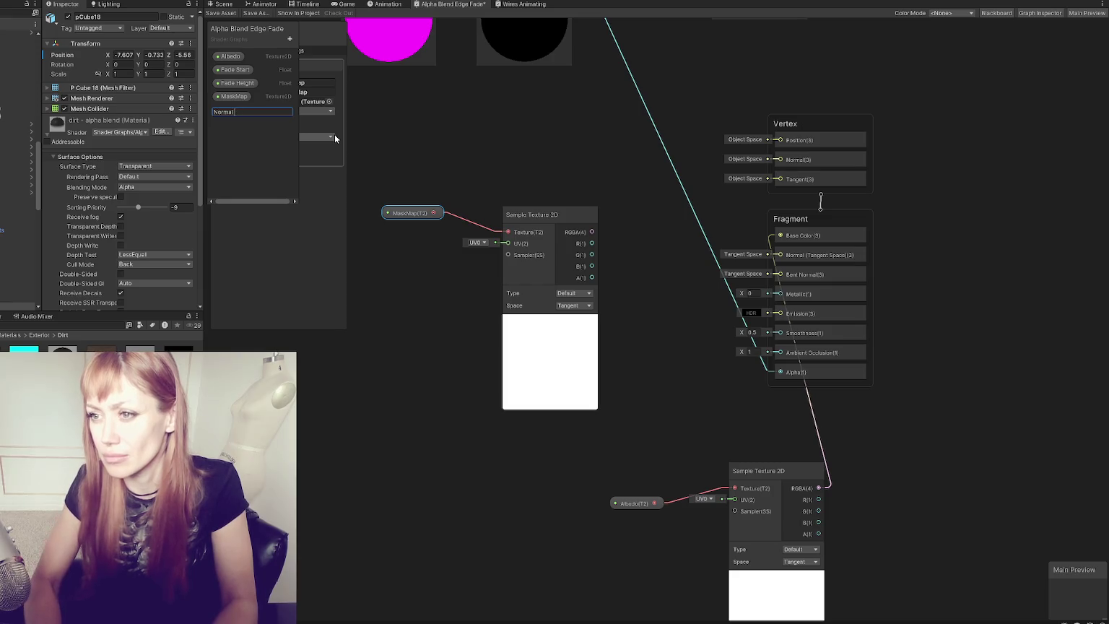
key(Return)
click(247, 111)
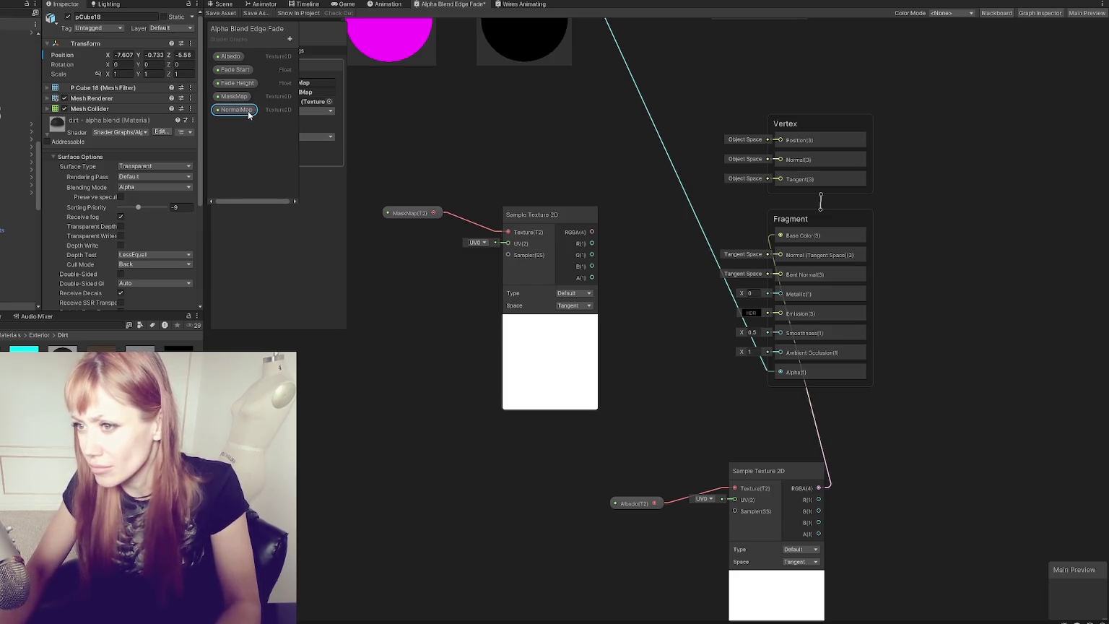
click(303, 293)
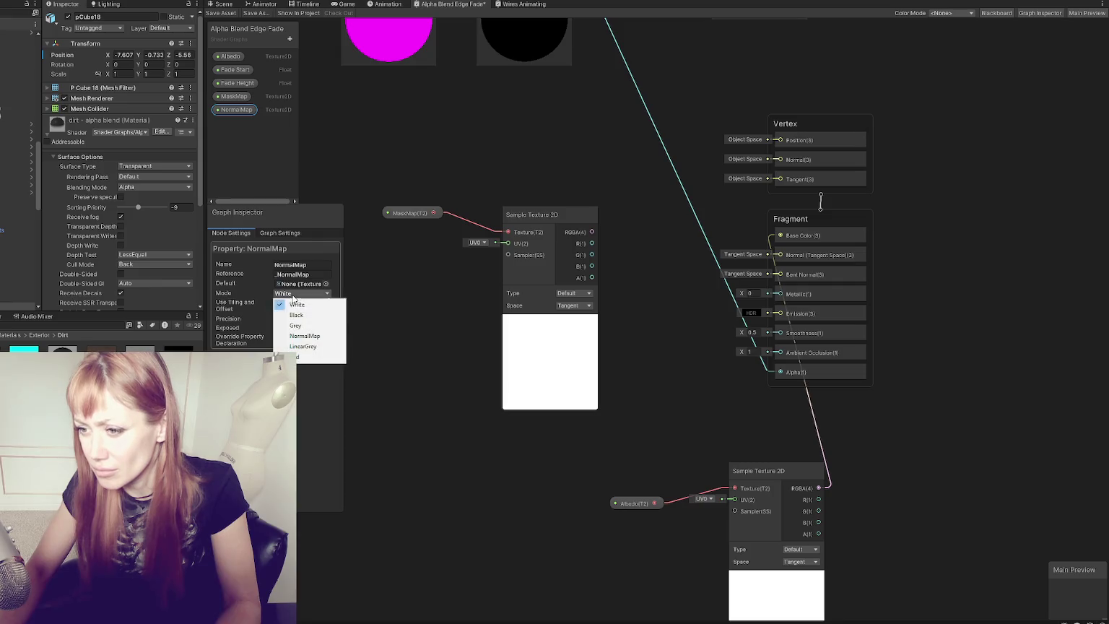
click(304, 336)
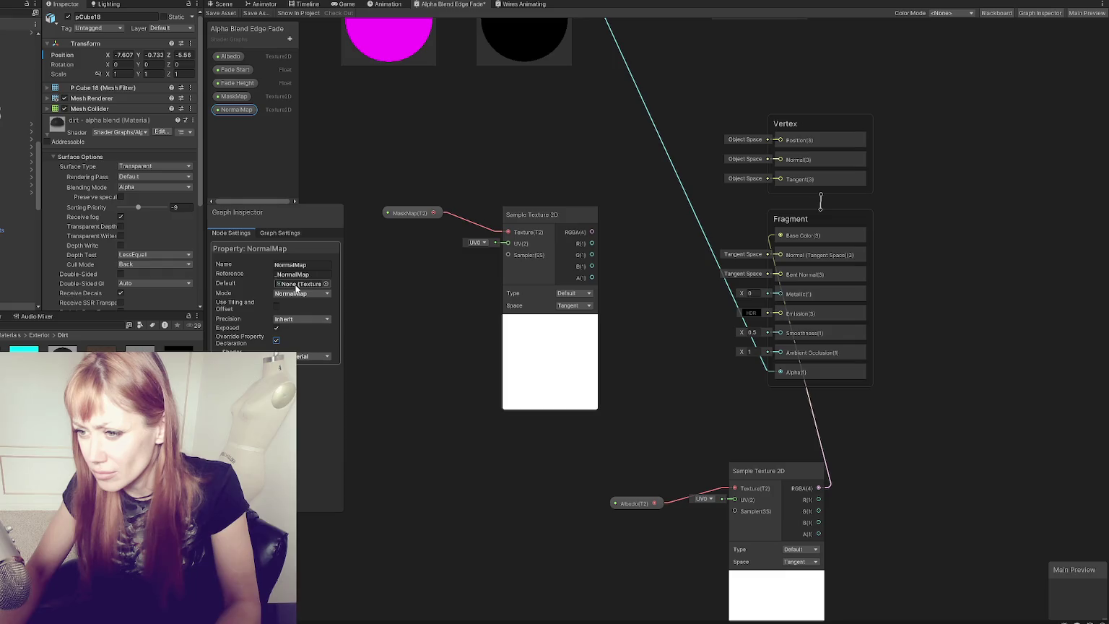
click(241, 96)
mouse_move(235, 109)
mouse_down()
mouse_move(456, 302)
mouse_move(551, 137)
mouse_move(580, 142)
mouse_move(681, 389)
mouse_up()
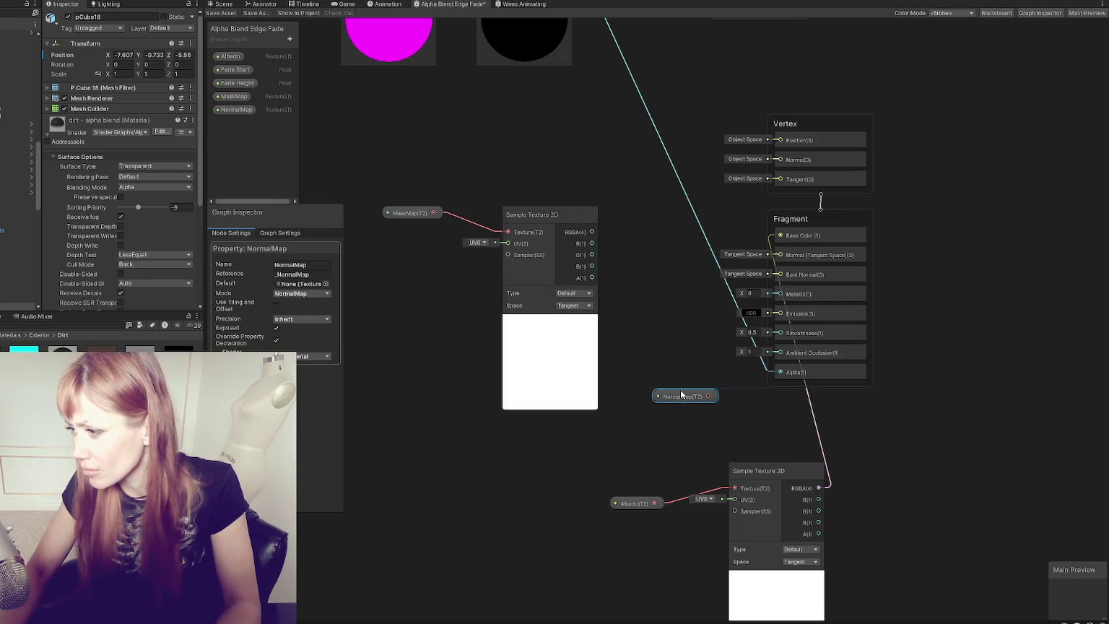
Step: Sample NormalMap with a second Sample Texture 2D node wired into Normal (Tangent Space)
drag(779, 250, 779, 255)
click(698, 381)
right_click(608, 207)
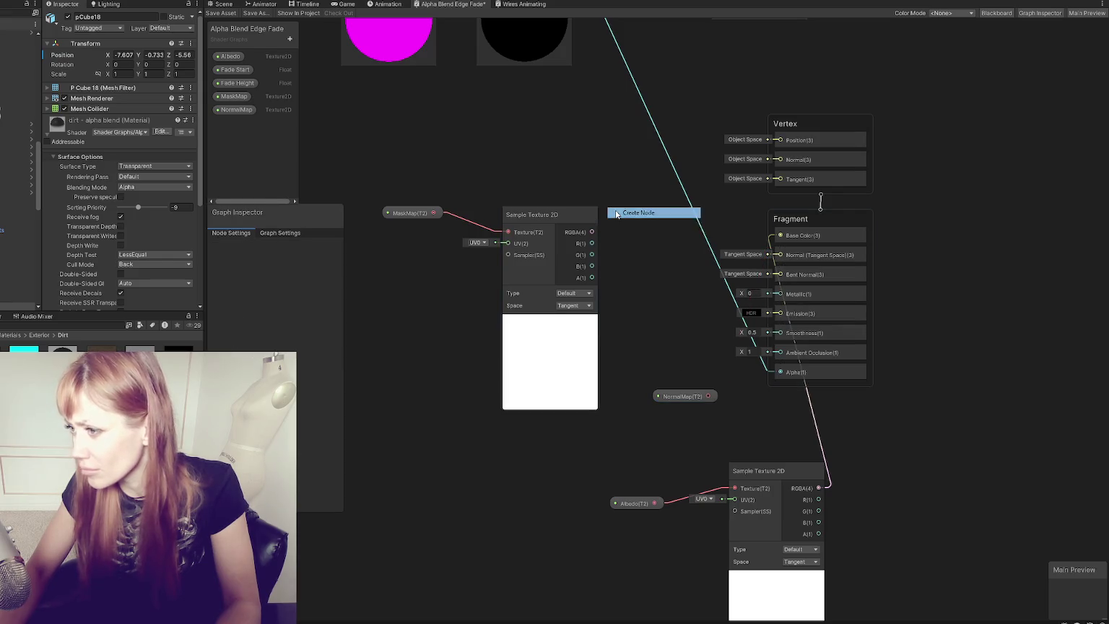
click(617, 213)
text(sample)
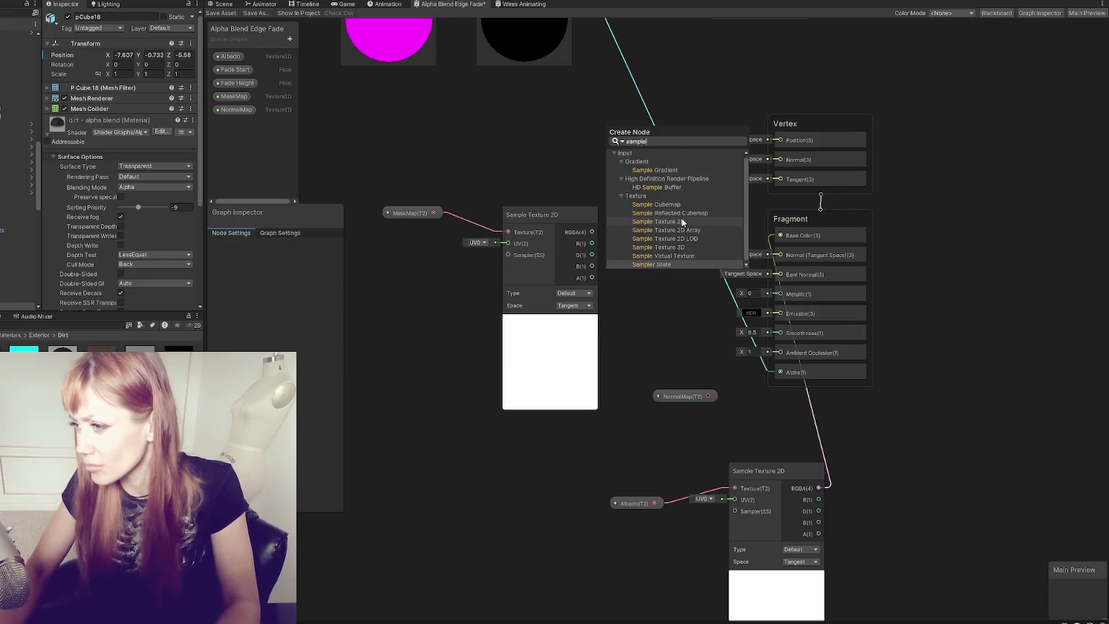
click(681, 222)
drag(682, 221, 681, 250)
mouse_move(712, 395)
mouse_down()
mouse_move(664, 397)
mouse_move(673, 400)
mouse_up()
key(Escape)
drag(545, 214, 509, 180)
mouse_move(669, 245)
mouse_down()
mouse_move(535, 461)
mouse_move(535, 419)
mouse_up()
mouse_move(683, 396)
mouse_down()
mouse_move(392, 502)
mouse_move(482, 435)
mouse_up()
mouse_move(567, 435)
mouse_down()
mouse_move(722, 329)
mouse_move(761, 318)
mouse_move(787, 254)
mouse_move(777, 260)
mouse_up()
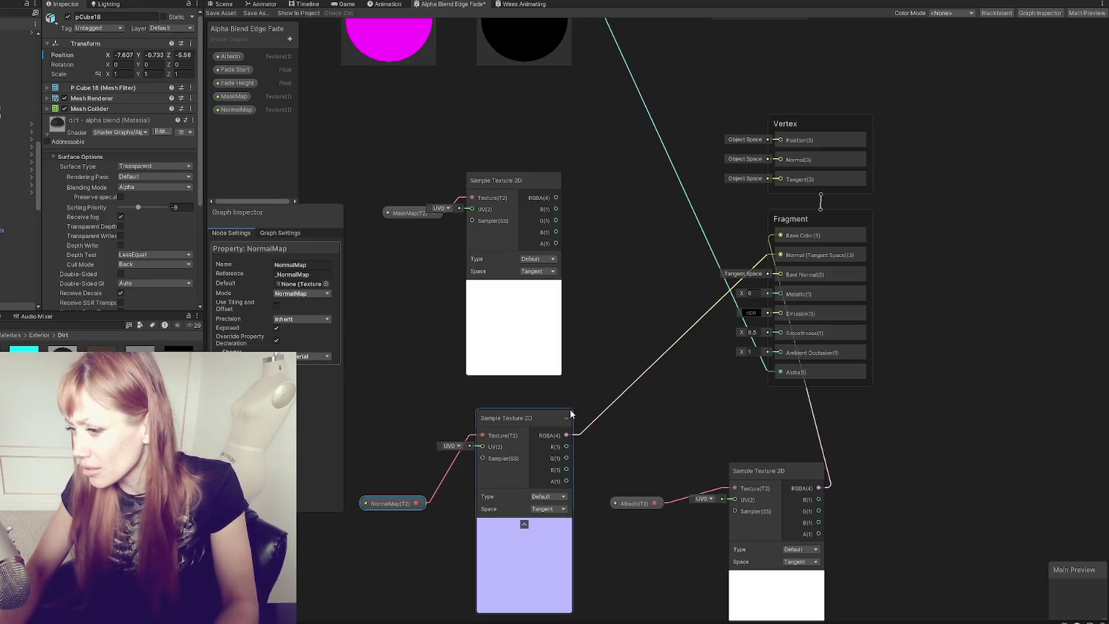
Step: Wire mask R to Metallic, G to Ambient Occlusion, A to Smoothness; move MaskMap under Albedo; save
drag(557, 210, 780, 294)
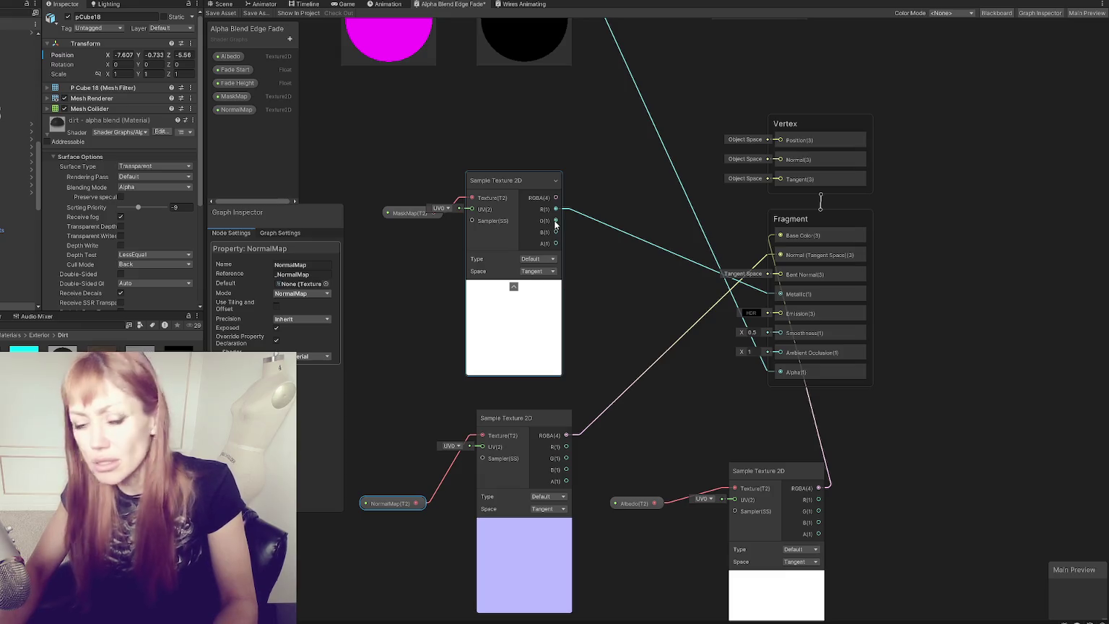
drag(555, 220, 780, 352)
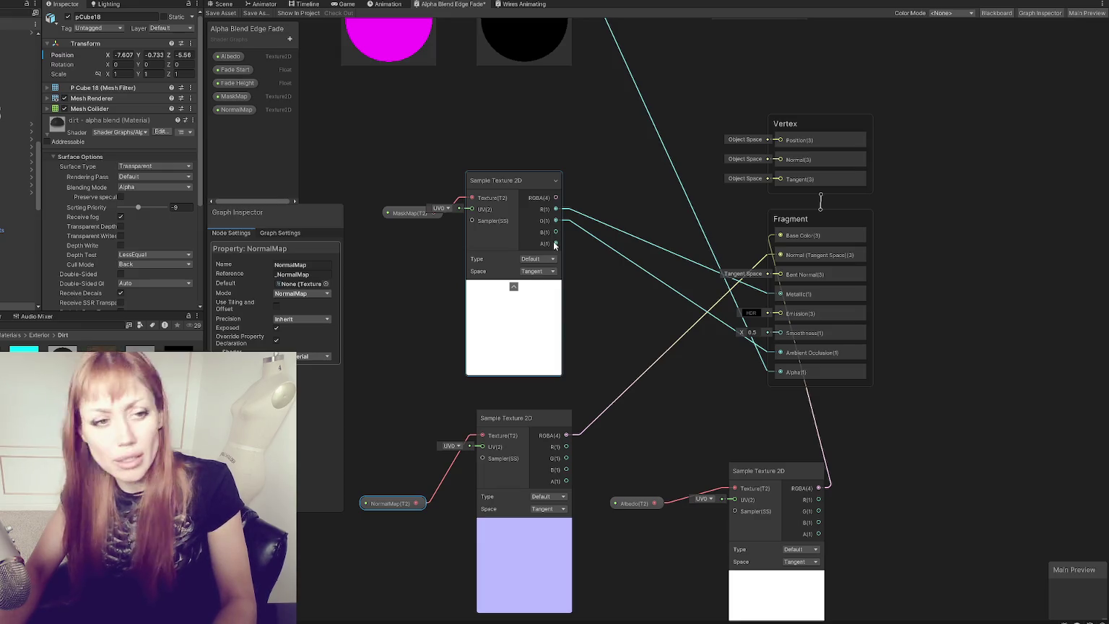
drag(554, 243, 780, 333)
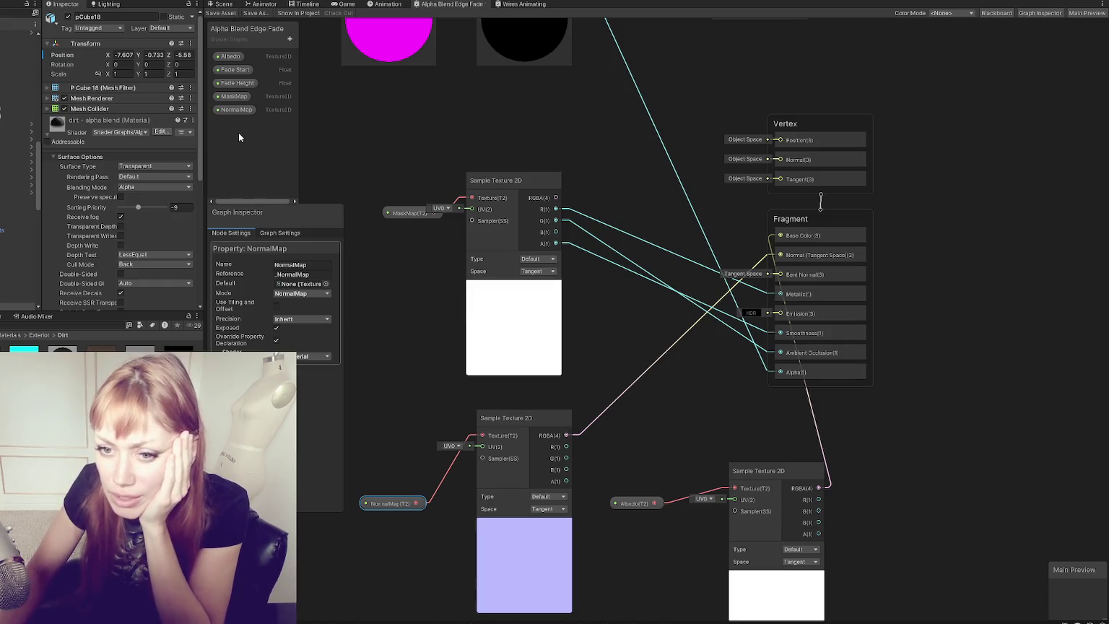
mouse_move(234, 97)
mouse_down()
mouse_move(237, 57)
mouse_move(231, 103)
mouse_move(248, 77)
mouse_up()
click(220, 14)
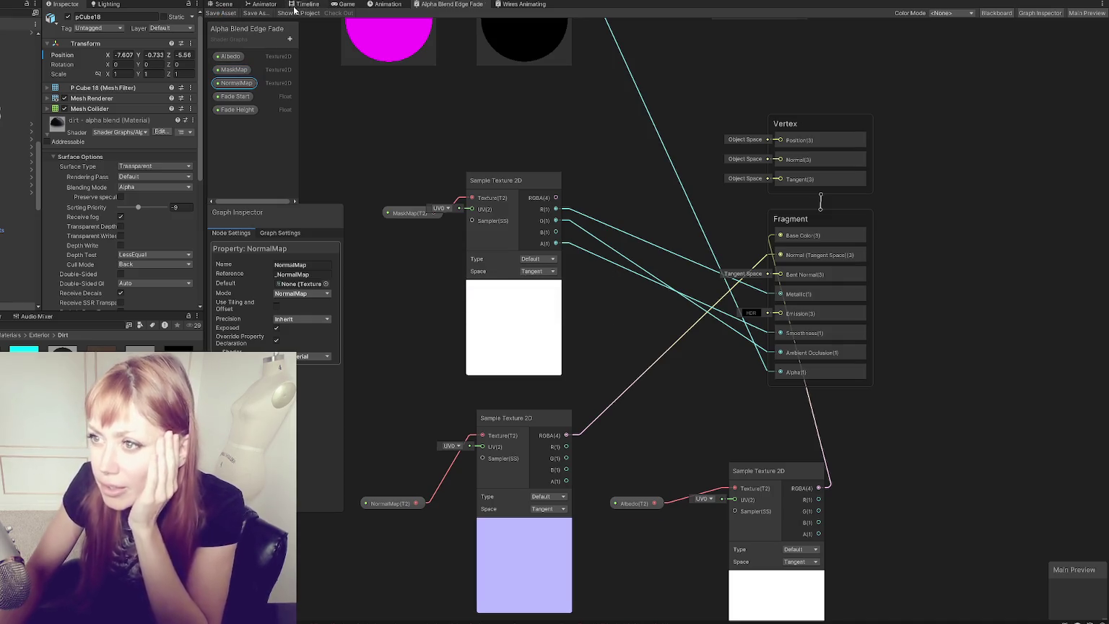
Step: Return to the Scene view and fly in on the dirt decal
click(223, 3)
mouse_move(291, 64)
mouse_down()
mouse_move(726, 114)
mouse_move(650, 339)
mouse_move(738, 329)
mouse_move(613, 238)
mouse_move(515, 352)
mouse_move(651, 331)
mouse_move(733, 364)
mouse_move(629, 426)
mouse_move(634, 289)
mouse_move(528, 376)
mouse_move(852, 249)
mouse_move(669, 404)
mouse_move(669, 496)
mouse_move(631, 371)
mouse_move(656, 245)
mouse_move(645, 266)
mouse_move(643, 413)
mouse_move(589, 248)
mouse_up()
mouse_move(566, 260)
mouse_down()
mouse_move(631, 265)
mouse_move(644, 304)
mouse_move(763, 317)
mouse_move(835, 249)
mouse_move(758, 366)
mouse_move(659, 339)
mouse_move(831, 343)
mouse_move(864, 295)
mouse_move(568, 278)
mouse_move(658, 326)
mouse_move(708, 325)
mouse_up()
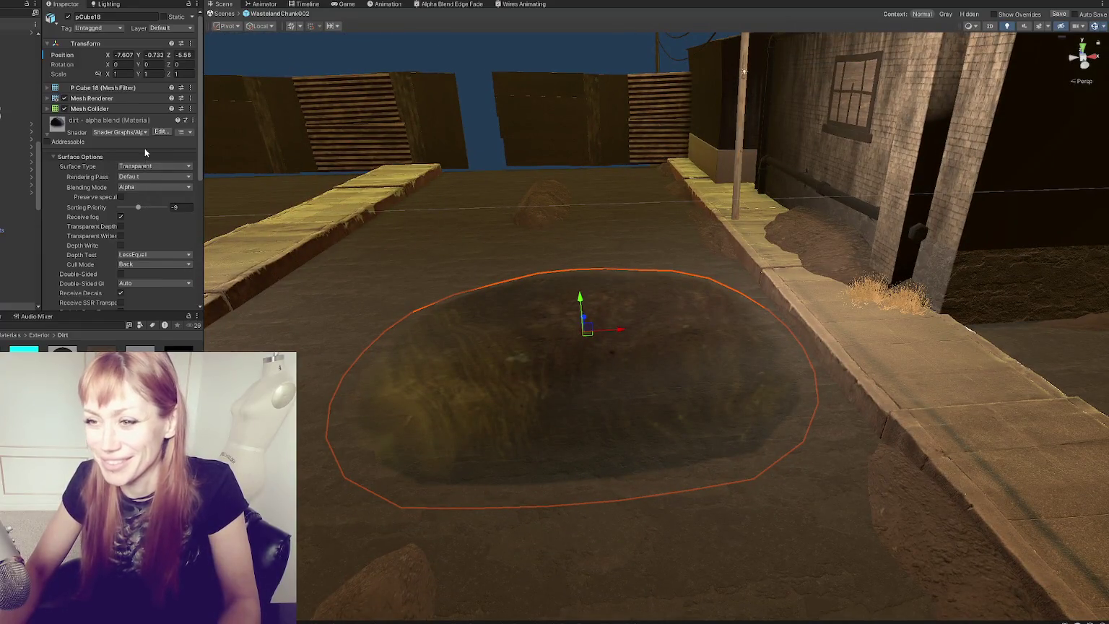
Step: Open the Dirt_MaskMap texture's import settings and swing the view back over the dirt patch
scroll(145, 148, down, 3)
scroll(116, 191, down, 3)
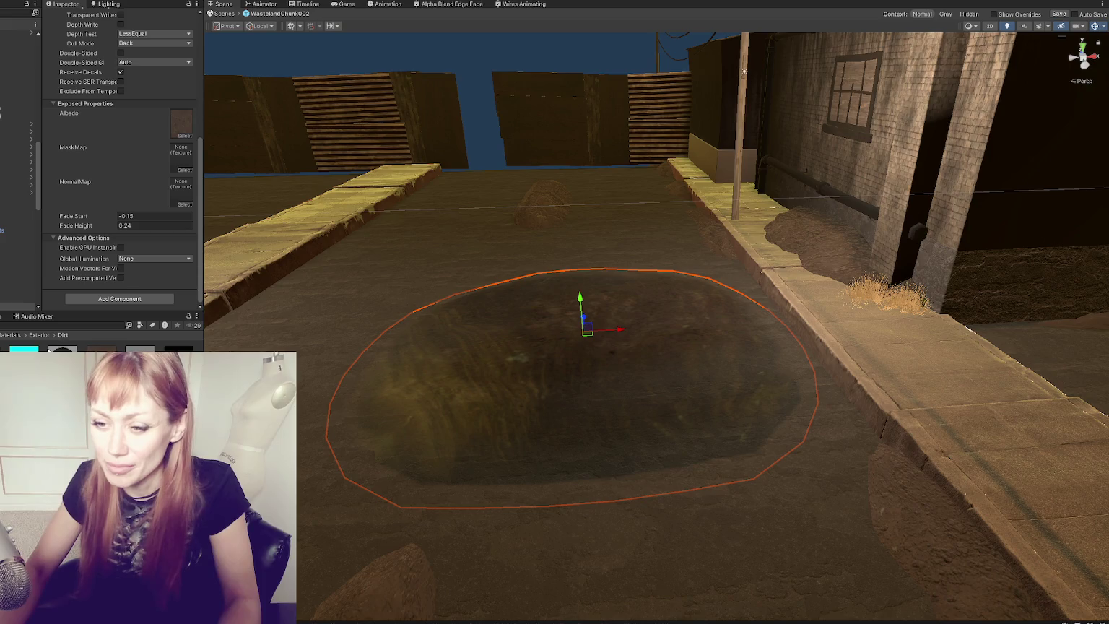
double_click(174, 163)
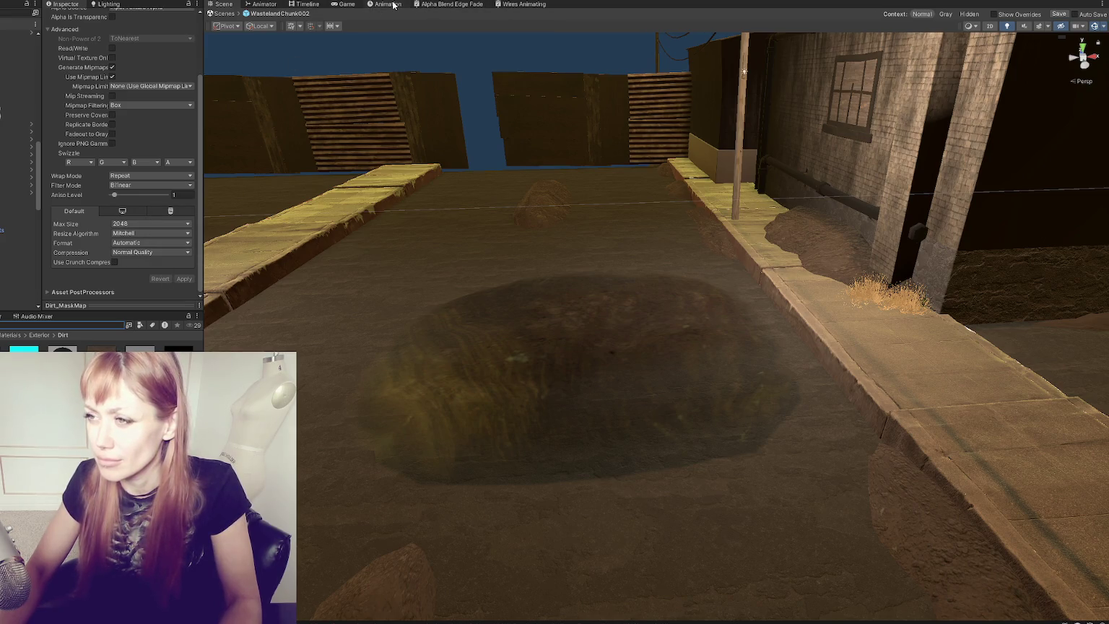
mouse_move(557, 396)
mouse_down()
mouse_move(483, 296)
mouse_move(555, 396)
mouse_move(515, 492)
mouse_move(449, 255)
mouse_move(429, 257)
mouse_move(433, 239)
mouse_up()
Step: Rearrange the MaskMap and mask sampler nodes in the Alpha Blend Edge Fade graph, then return to the scene
click(426, 5)
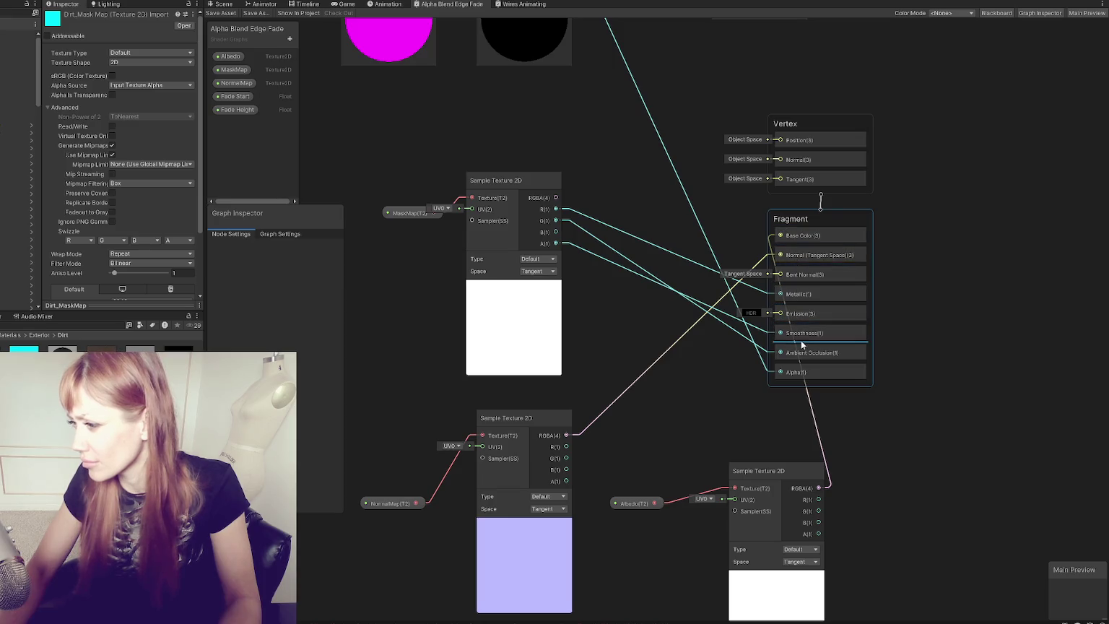
mouse_move(519, 183)
mouse_down()
mouse_move(491, 177)
mouse_move(528, 183)
mouse_move(510, 199)
mouse_up()
drag(406, 212, 343, 180)
mouse_move(489, 187)
mouse_down()
mouse_move(426, 181)
mouse_move(485, 179)
mouse_up()
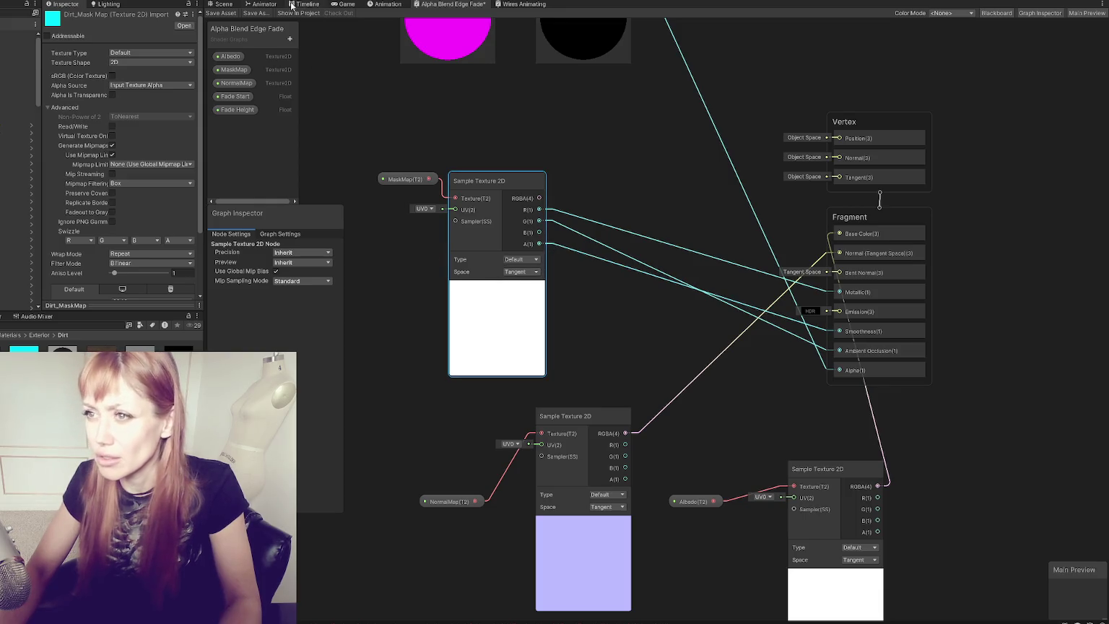
click(220, 7)
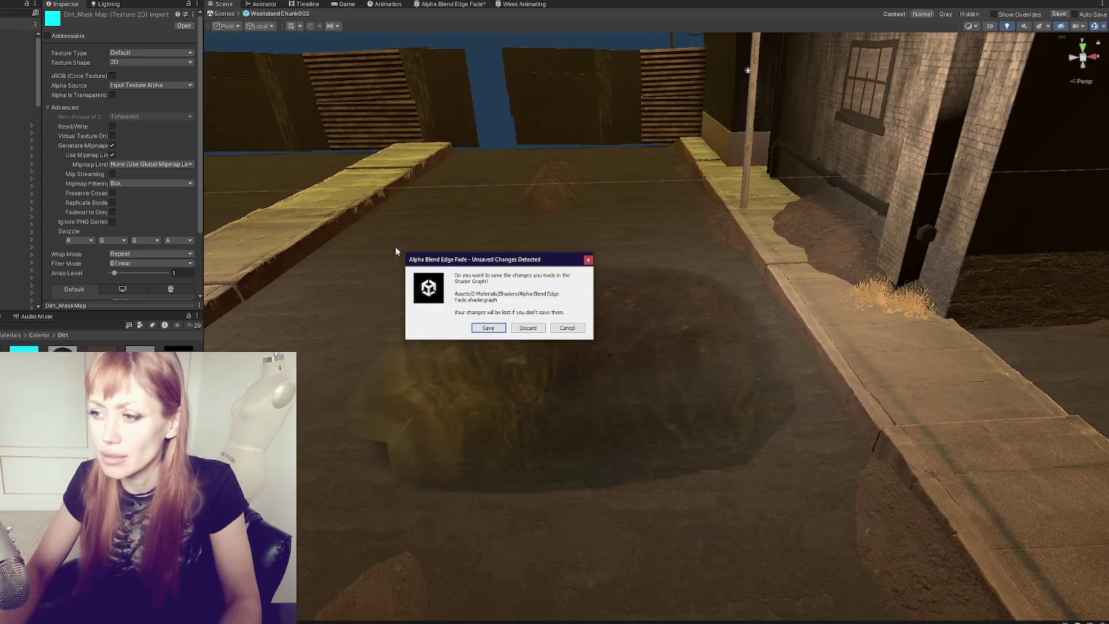
Step: Save the Alpha Blend Edge Fade graph's changes at the unsaved-changes prompt
click(478, 324)
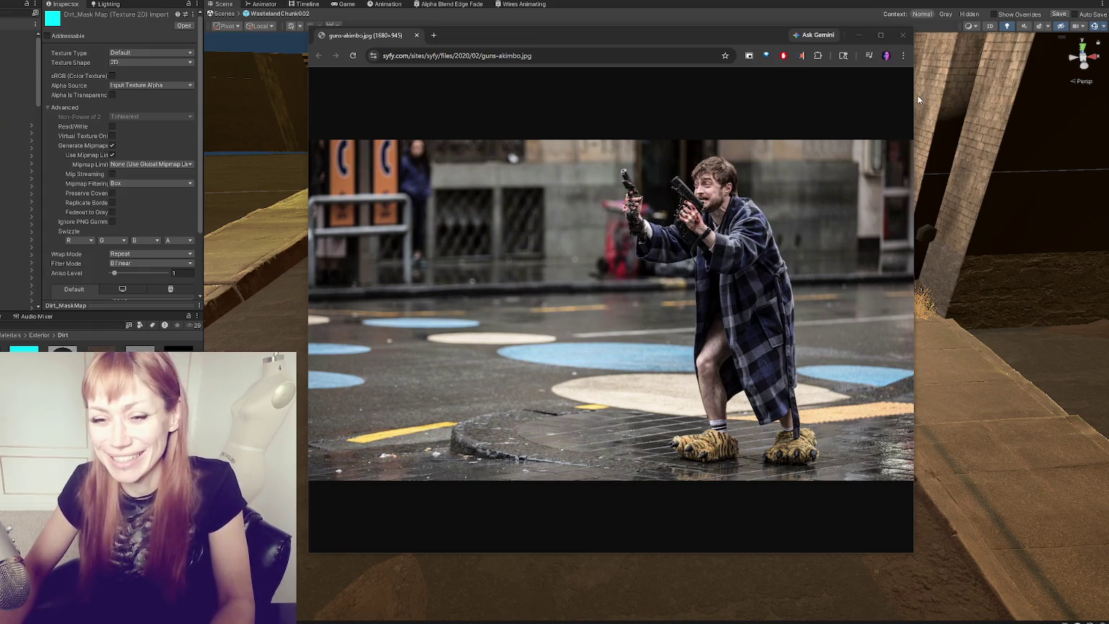
Step: Close the Chrome window showing guns-akimbo.jpg
click(904, 36)
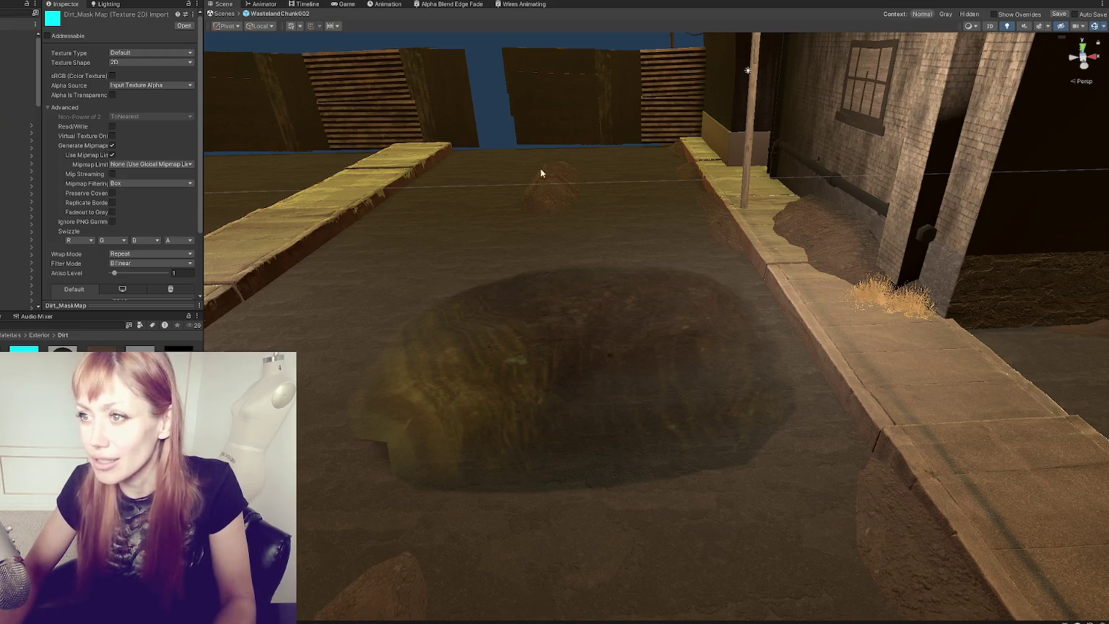
Step: Select the pCube18 dirt mound decal in the scene
scroll(507, 292, up, 2)
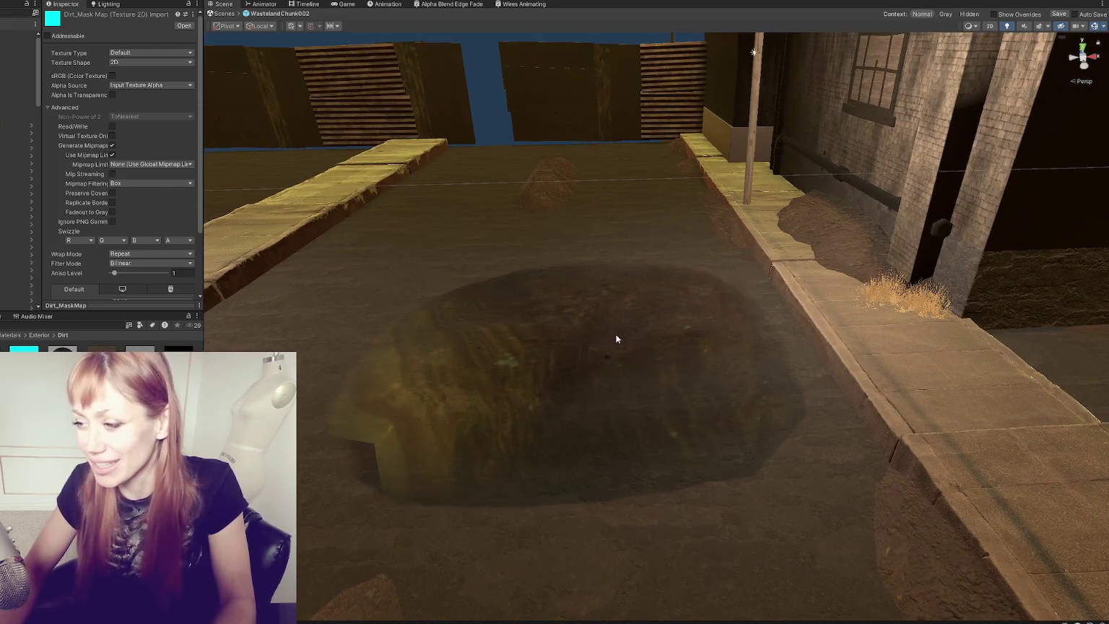
scroll(621, 318, down, 3)
scroll(599, 448, down, 3)
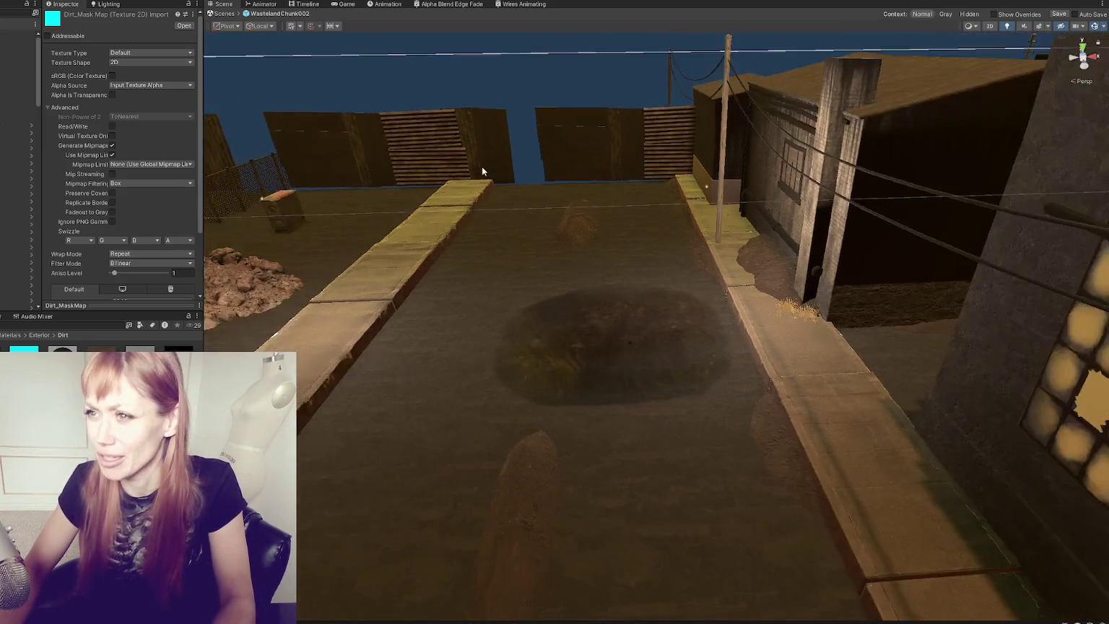
scroll(473, 159, up, 3)
scroll(480, 126, down, 2)
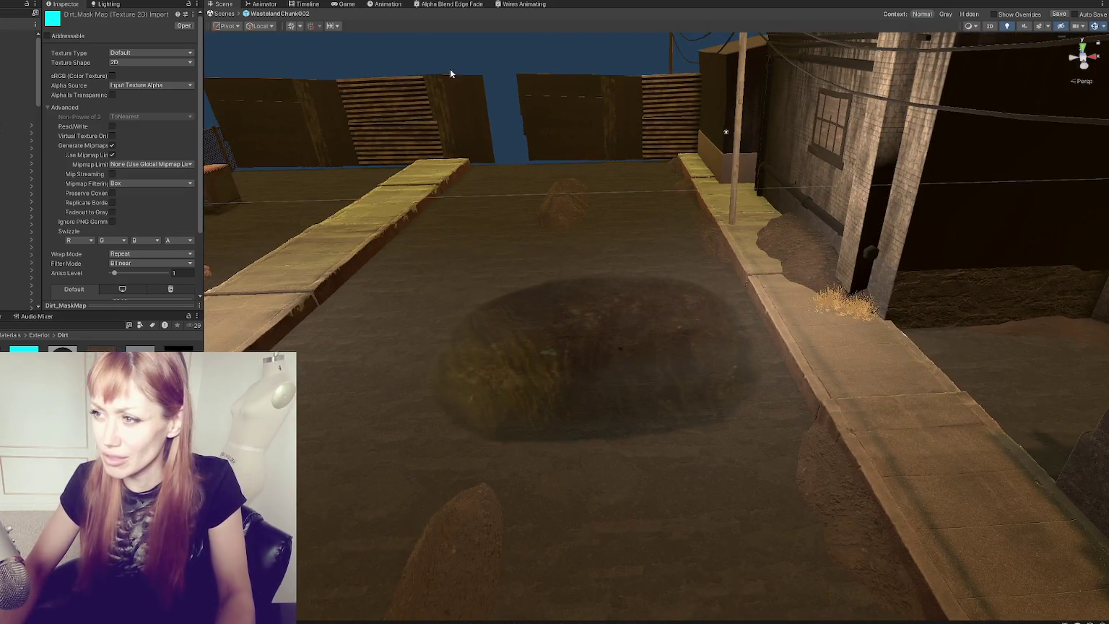
scroll(524, 73, down, 3)
click(257, 170)
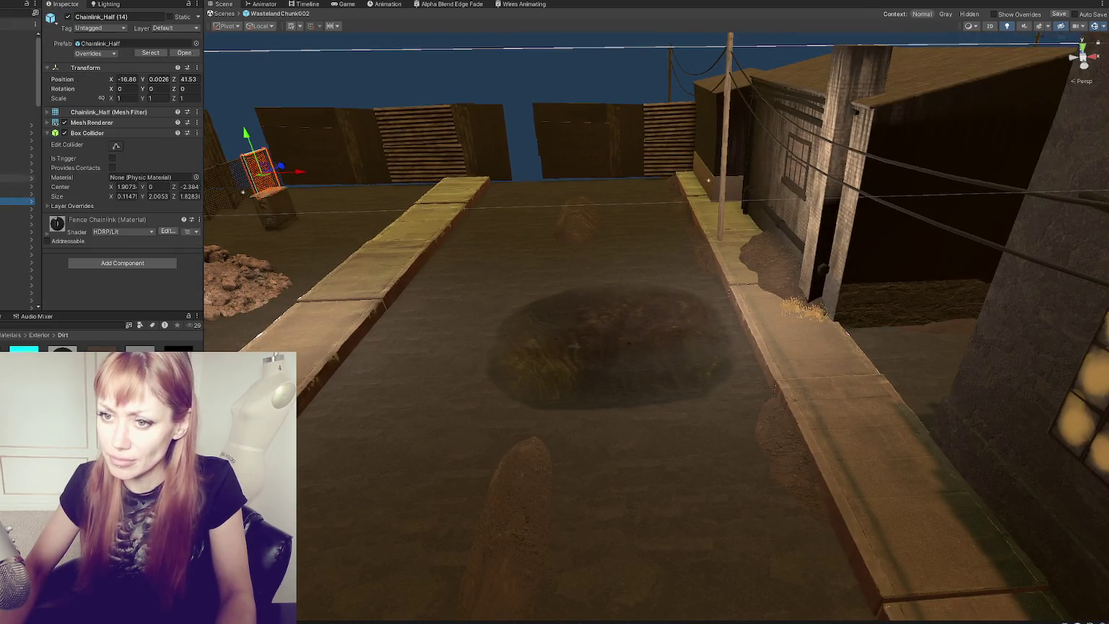
click(18, 109)
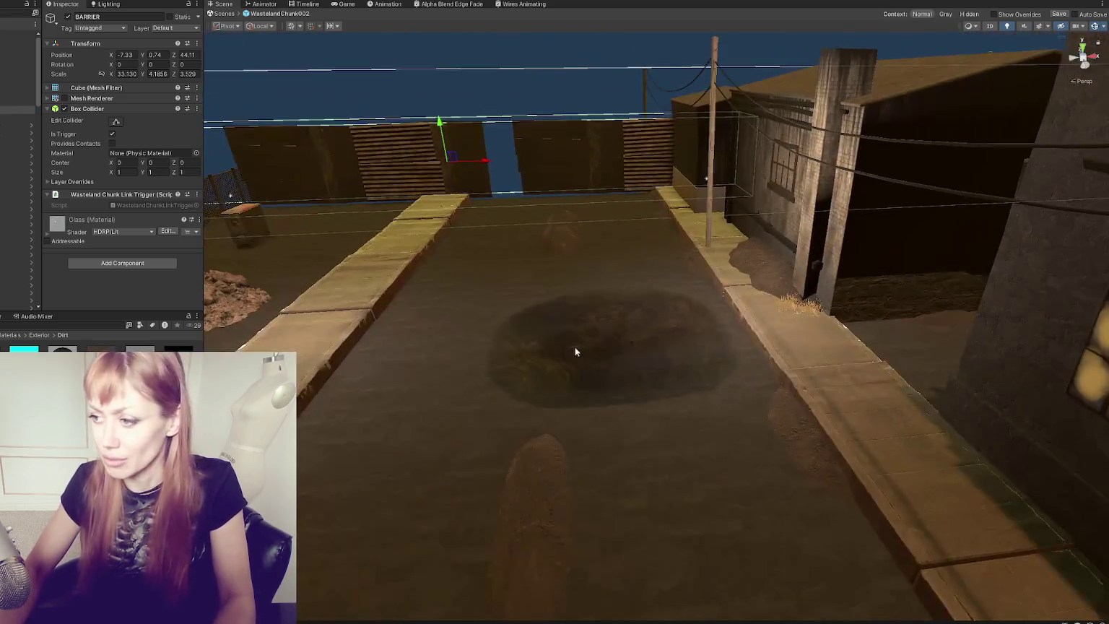
click(574, 346)
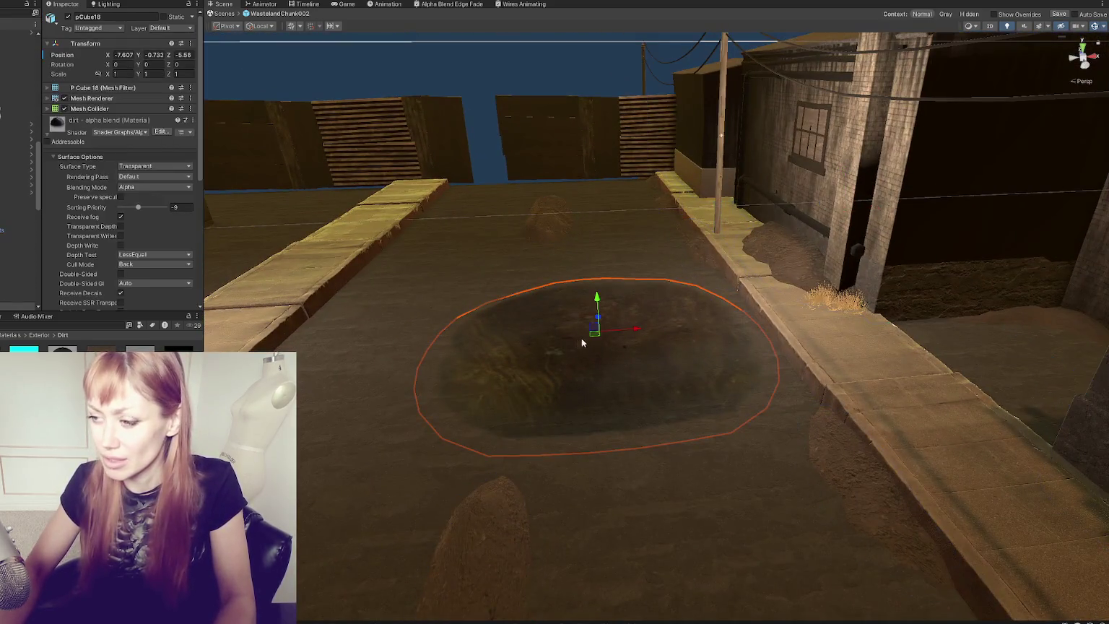
Step: Assign the cyan mask map and purple normal map, then open the normal map's import settings
scroll(581, 338, up, 2)
scroll(129, 168, down, 5)
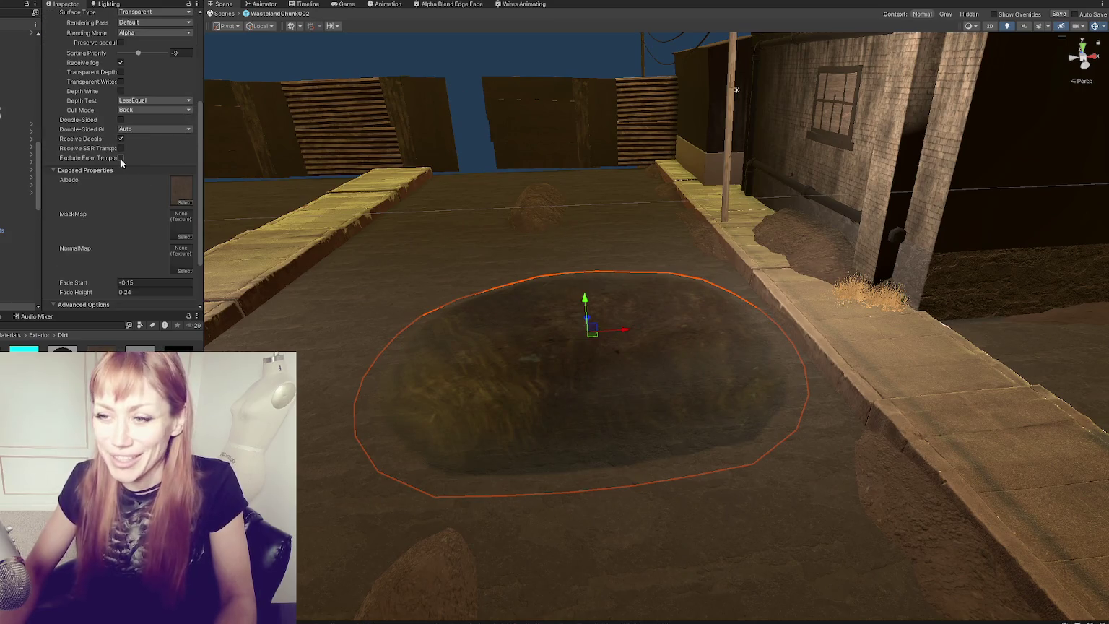
scroll(107, 150, down, 1)
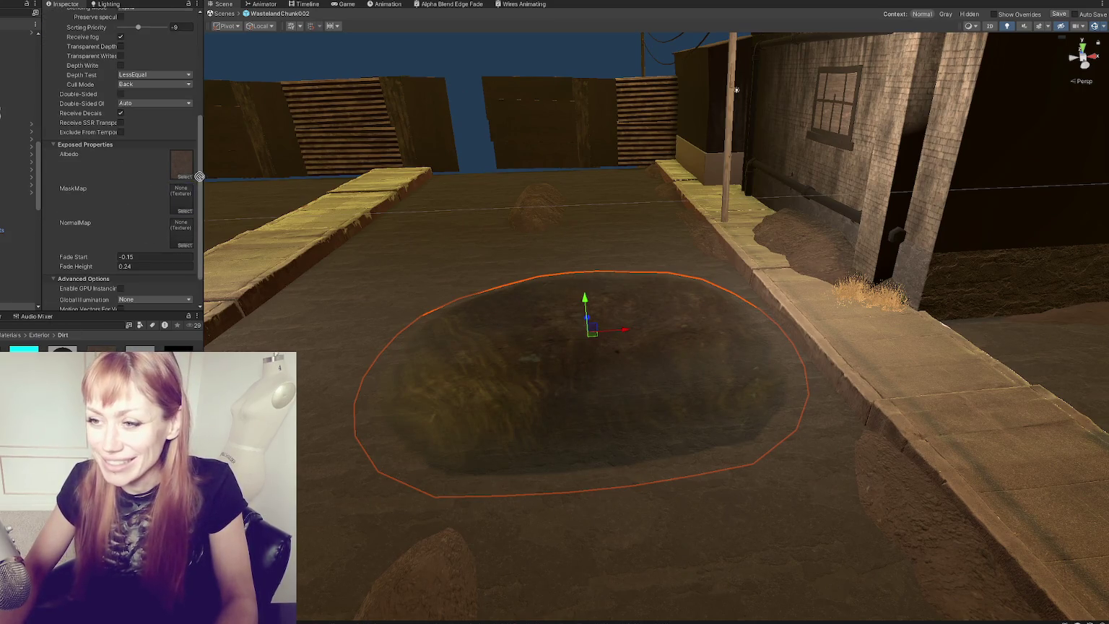
drag(199, 176, 181, 198)
drag(139, 354, 181, 235)
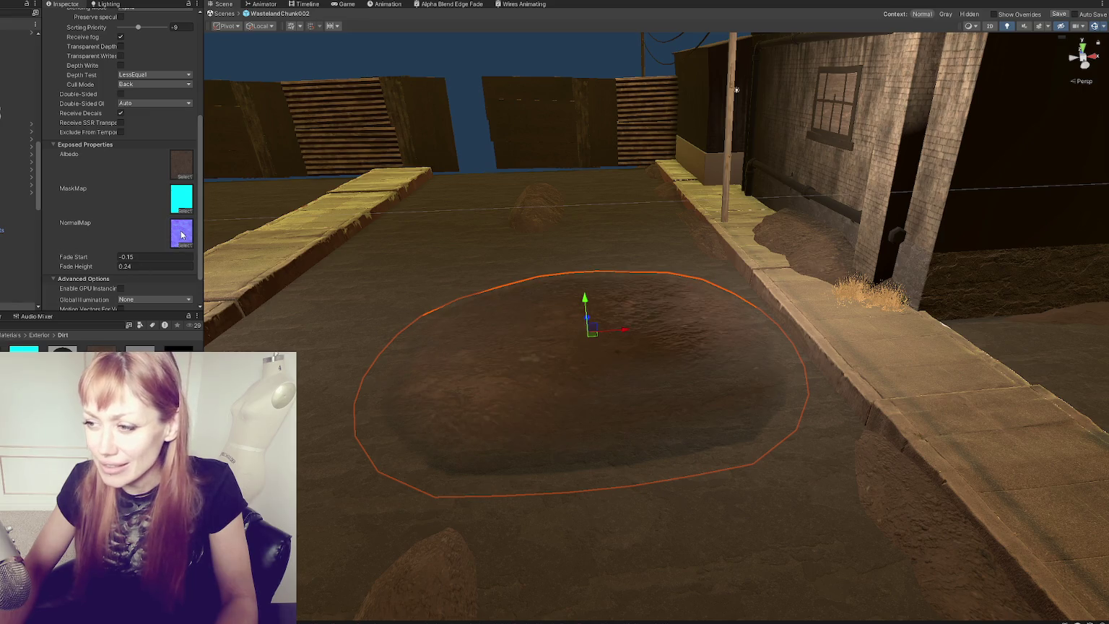
double_click(181, 235)
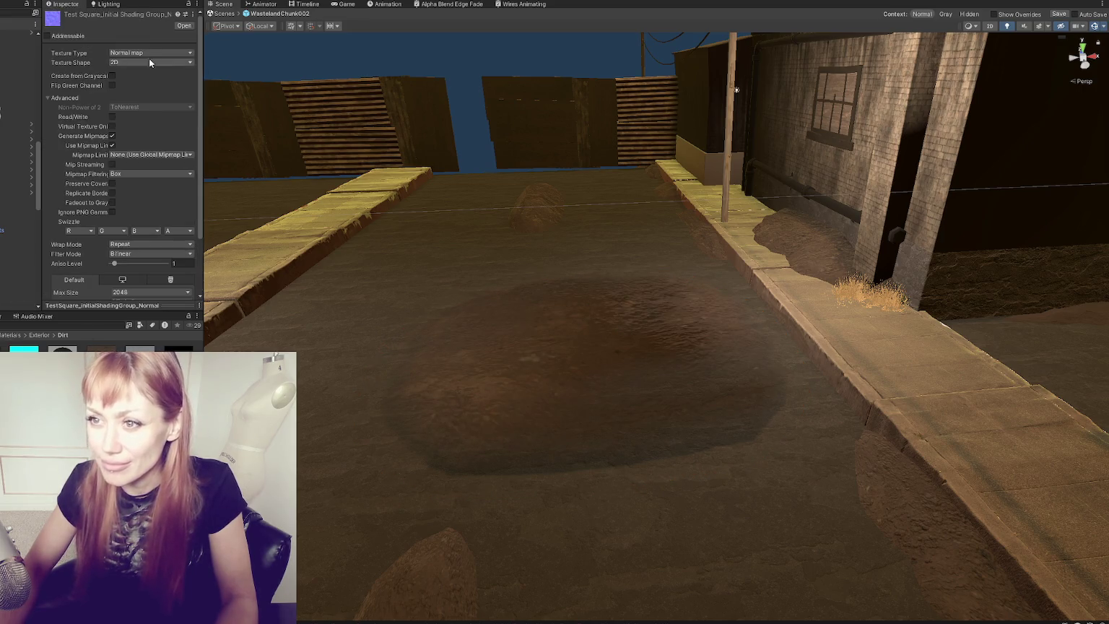
Step: Confirm the normal map's Texture Type stays set to Normal map
click(148, 54)
click(160, 74)
scroll(199, 200, down, 3)
scroll(199, 200, up, 3)
Step: Select the pCube18 dirt patch inside WastelandParts (2) in the Scene view
mouse_move(590, 350)
mouse_down()
mouse_move(906, 340)
mouse_move(815, 449)
mouse_move(549, 351)
mouse_move(565, 505)
mouse_move(773, 391)
mouse_move(571, 373)
mouse_up()
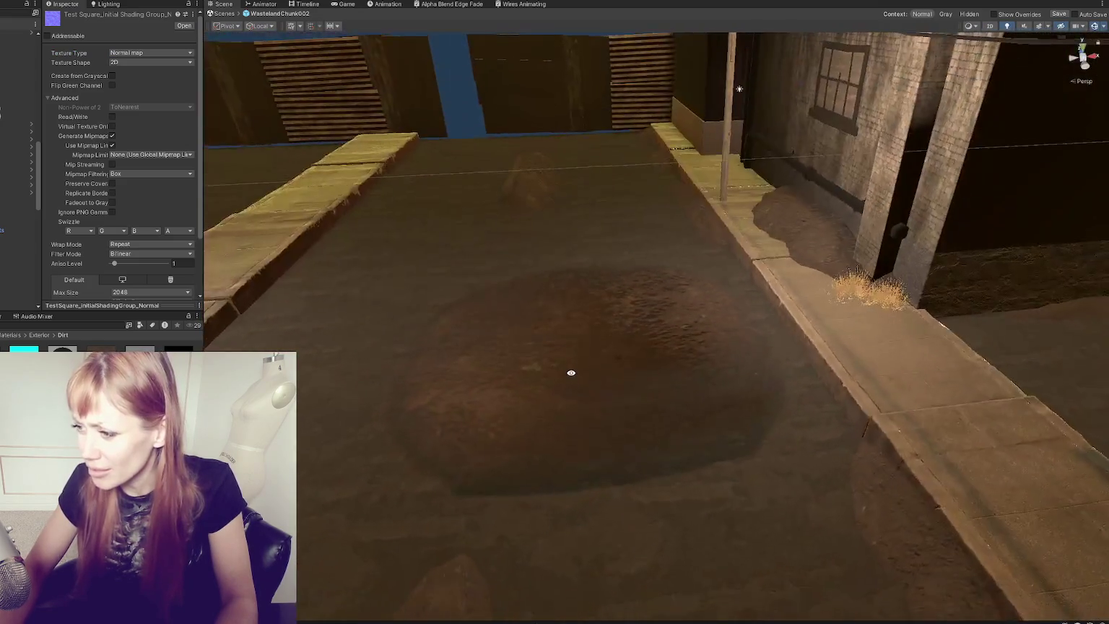
scroll(146, 212, down, 3)
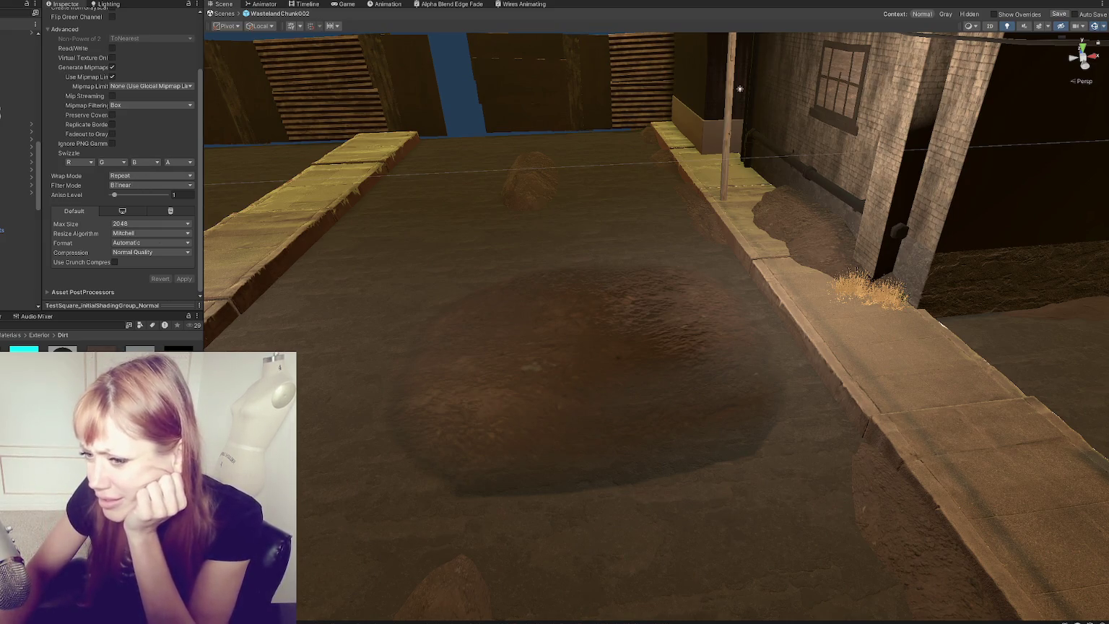
scroll(436, 346, down, 2)
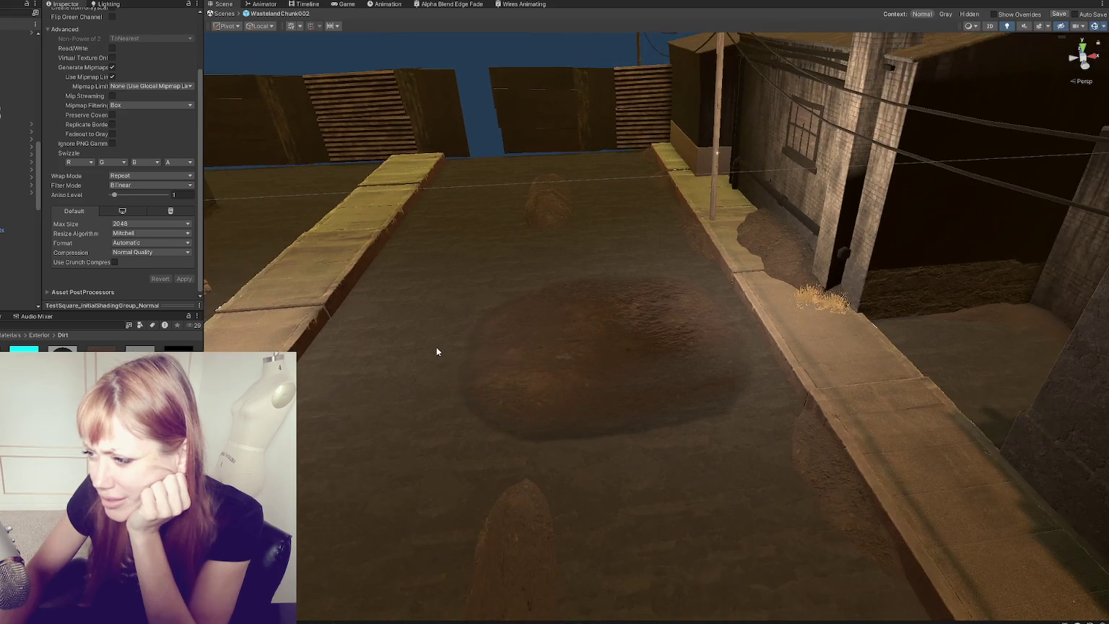
scroll(436, 346, up, 4)
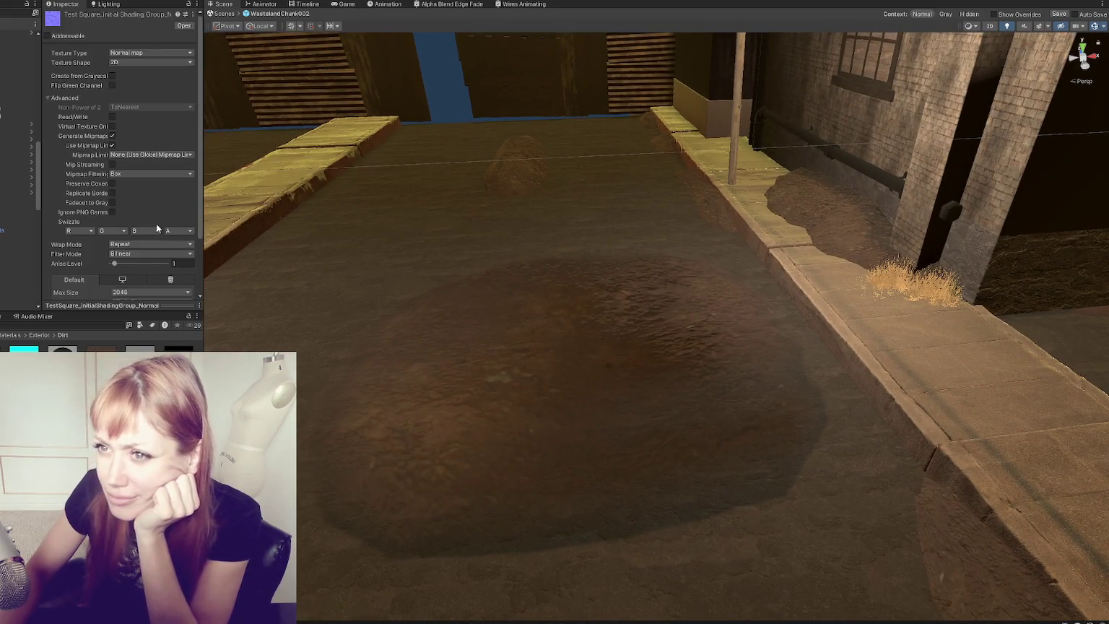
click(502, 373)
click(502, 373)
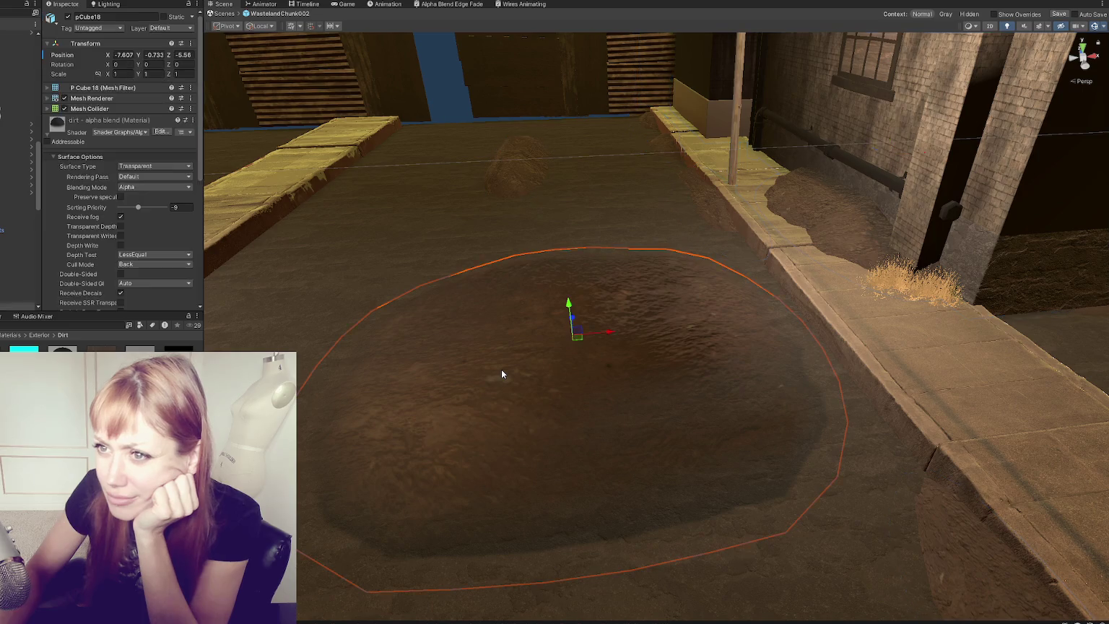
Step: Review the dirt mound's Inspector settings and toggle its Receive Decals option
scroll(142, 192, down, 5)
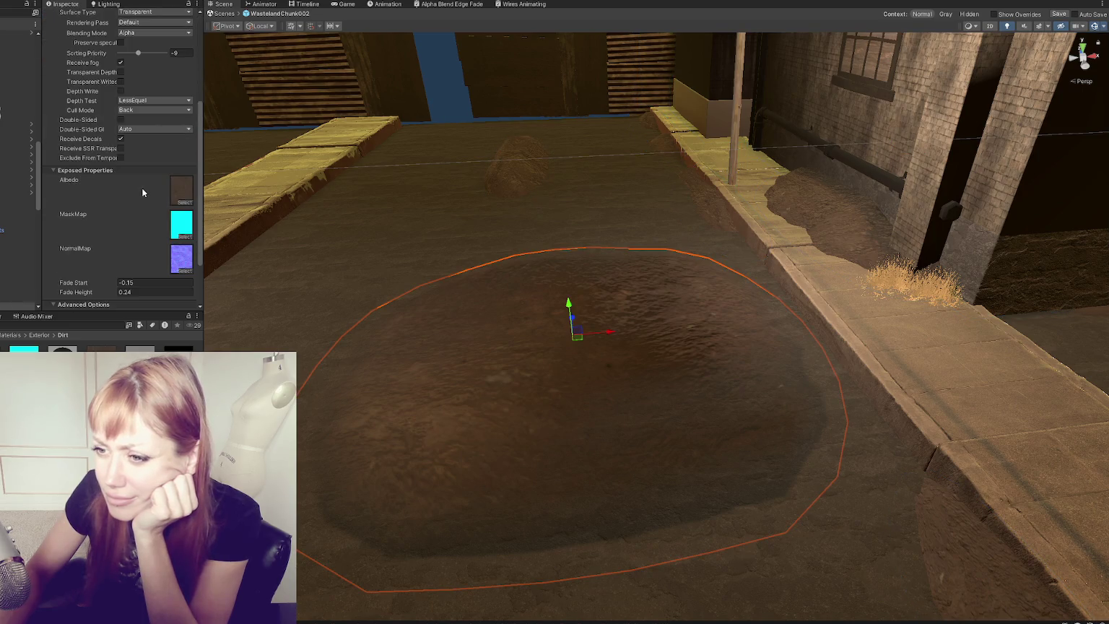
scroll(142, 192, down, 3)
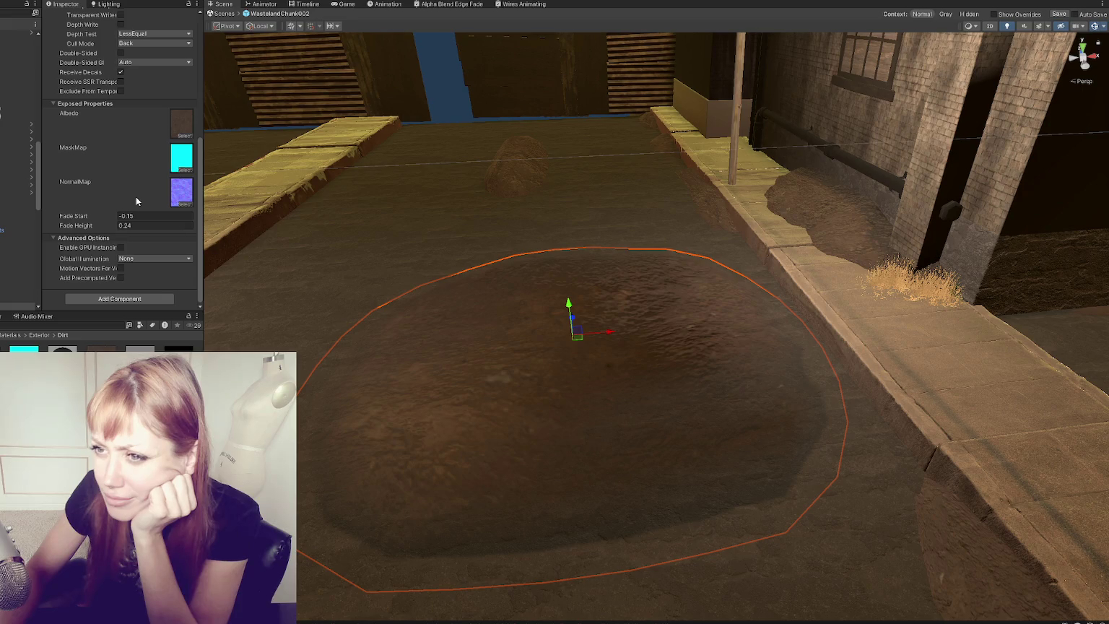
scroll(136, 197, up, 3)
scroll(134, 195, up, 2)
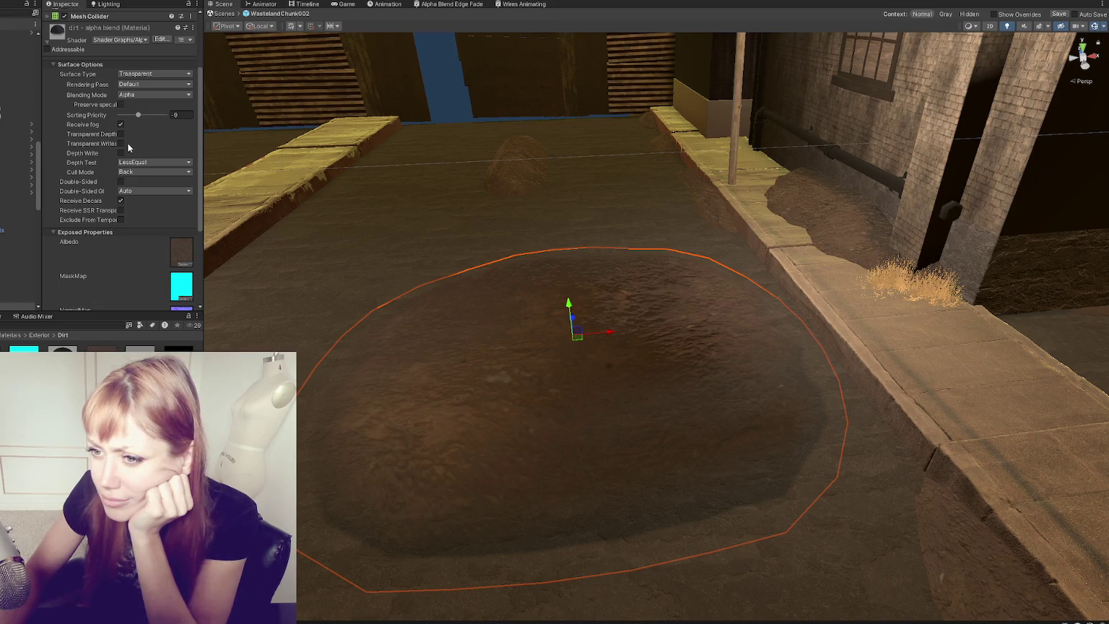
scroll(128, 148, down, 4)
scroll(126, 146, down, 1)
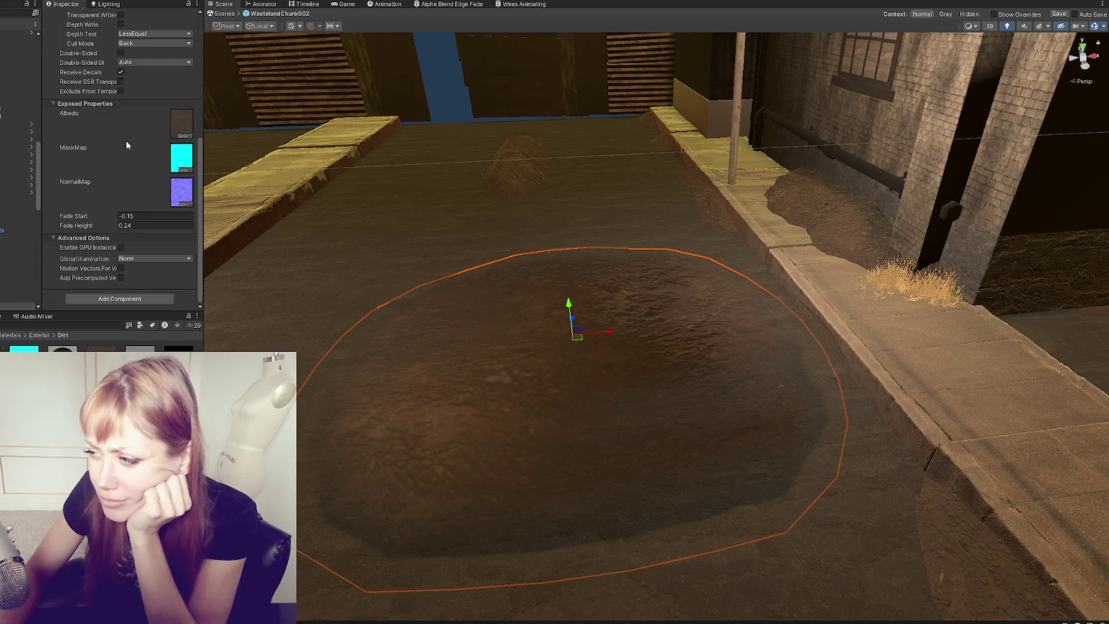
click(120, 72)
click(121, 72)
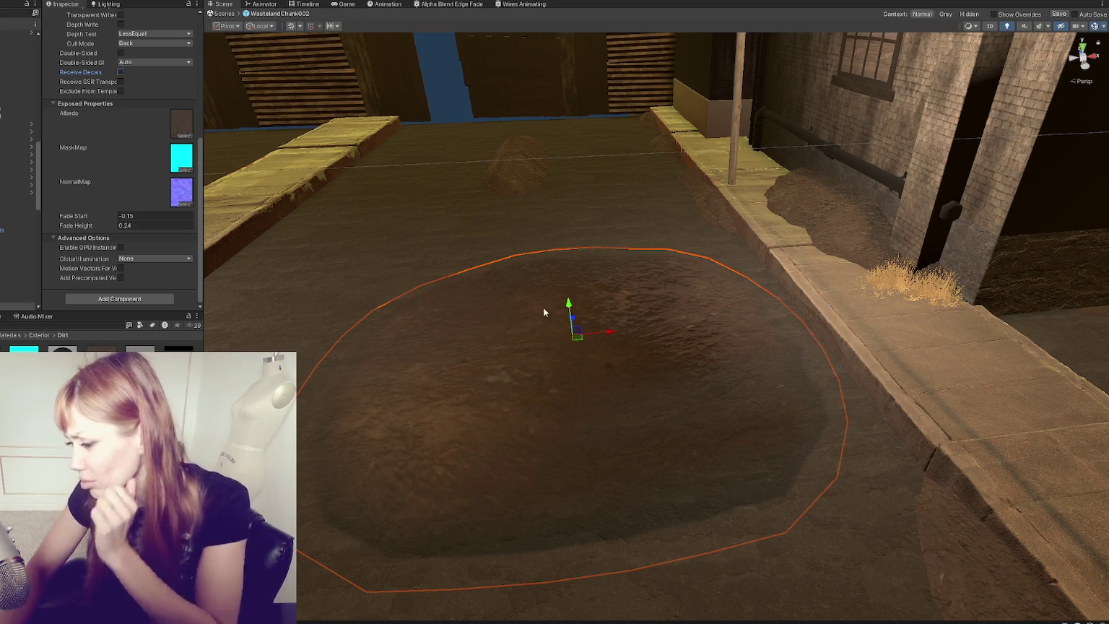
scroll(528, 292, down, 2)
mouse_move(528, 292)
mouse_down()
mouse_move(626, 284)
mouse_move(457, 287)
mouse_move(386, 258)
mouse_move(380, 290)
mouse_move(418, 389)
mouse_move(572, 331)
mouse_move(609, 270)
mouse_move(661, 260)
mouse_up()
click(427, 5)
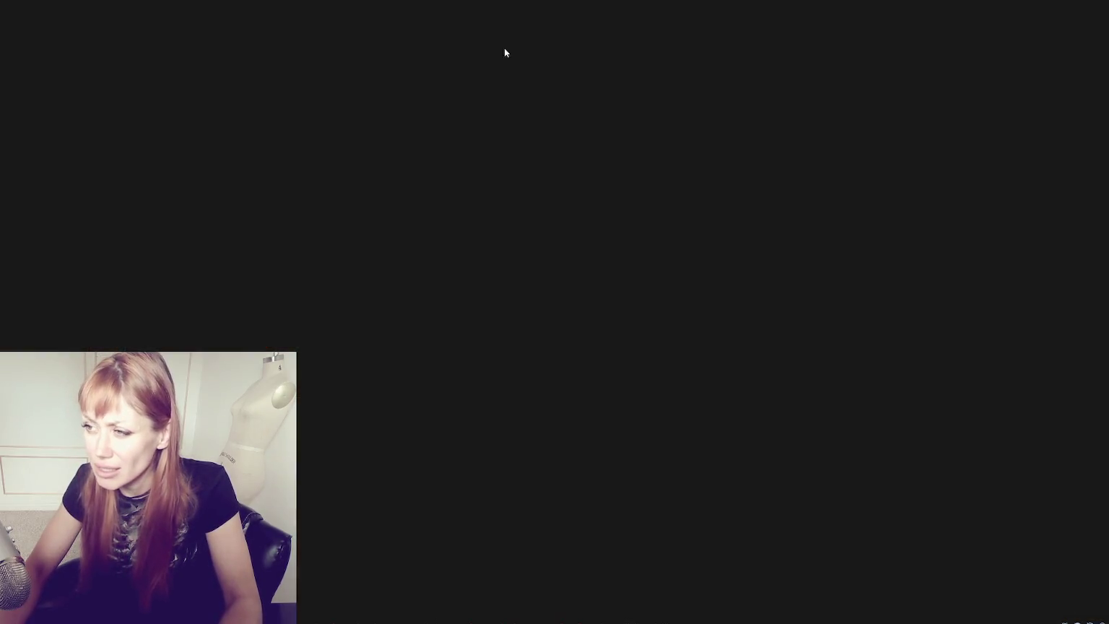
Step: Bring the Alpha Blend Edge Fade graph's MaskMap property node into view and select it
scroll(577, 216, up, 3)
drag(394, 254, 579, 171)
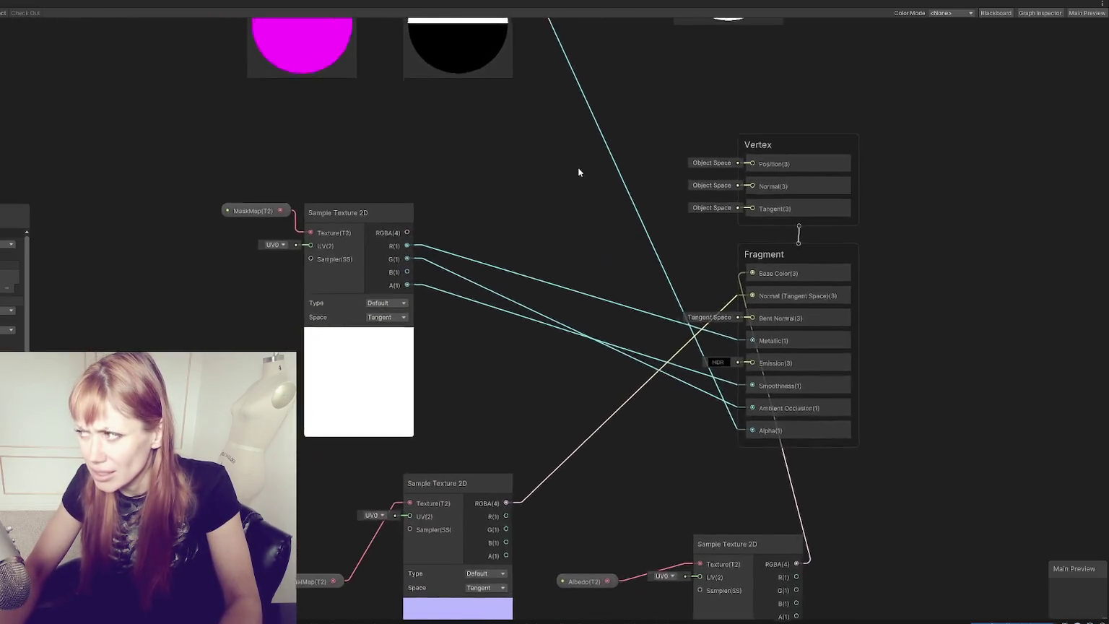
right_click(483, 162)
click(367, 114)
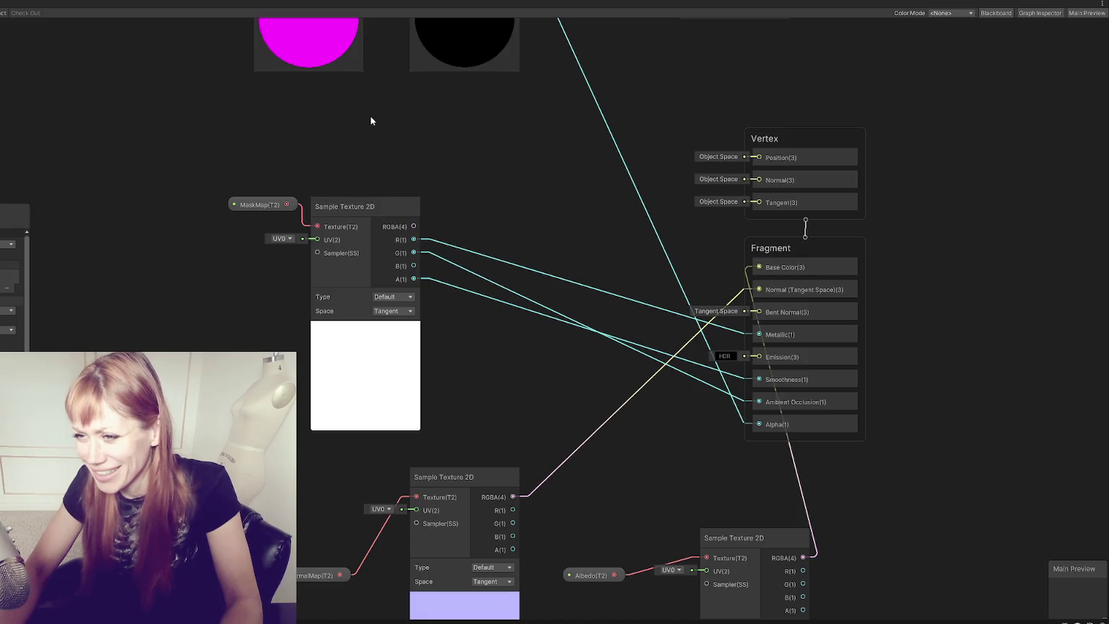
drag(266, 211, 263, 219)
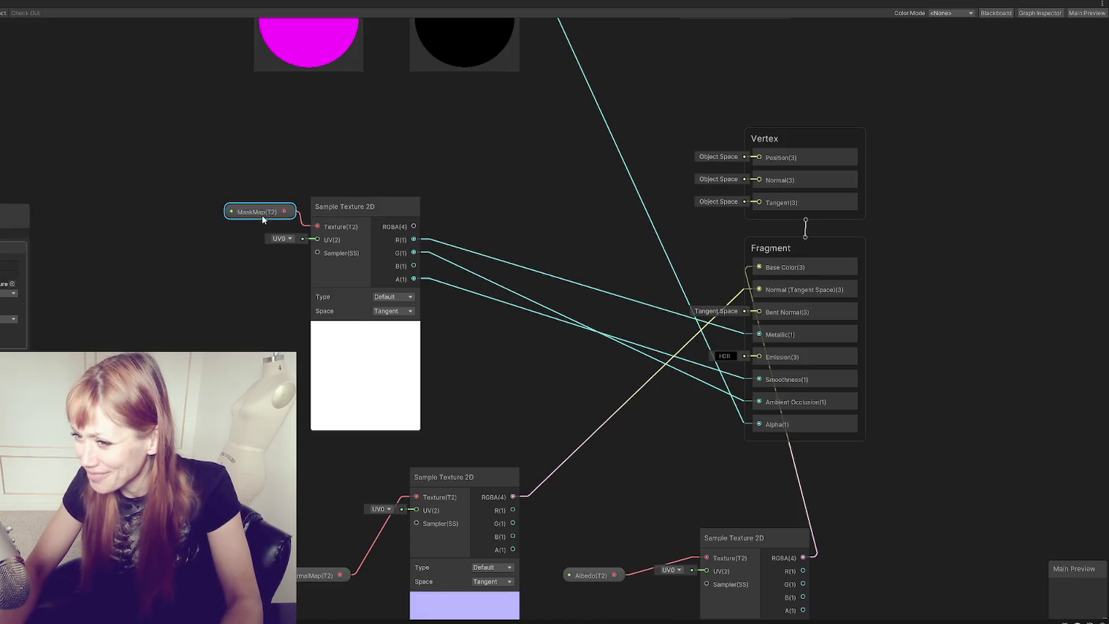
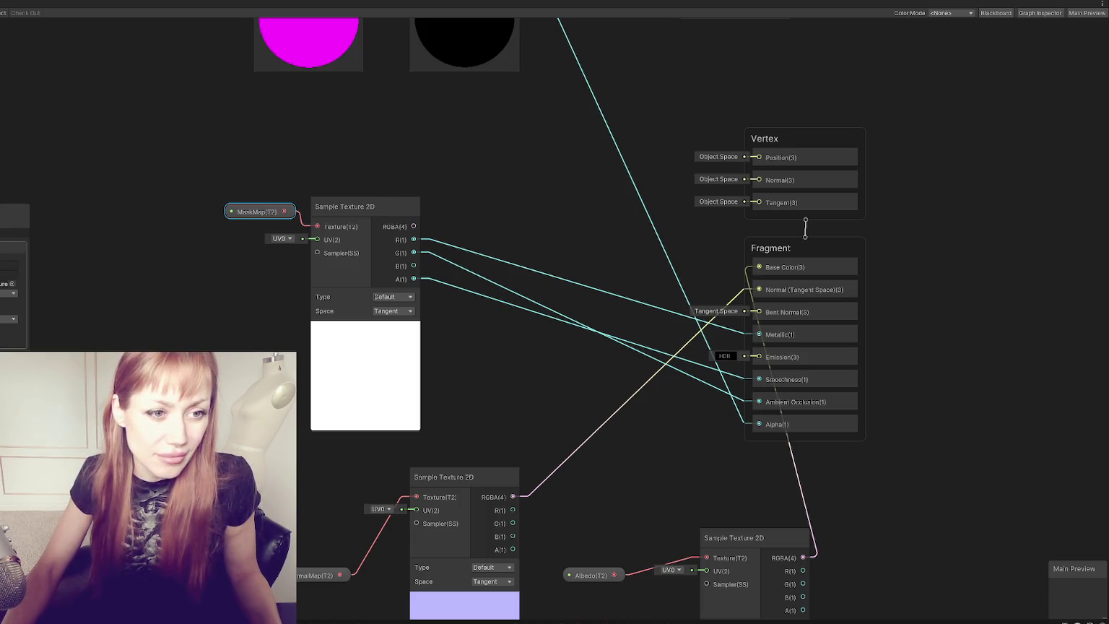
Step: Switch to the Chrome window showing the X poll post
key(alt+Tab)
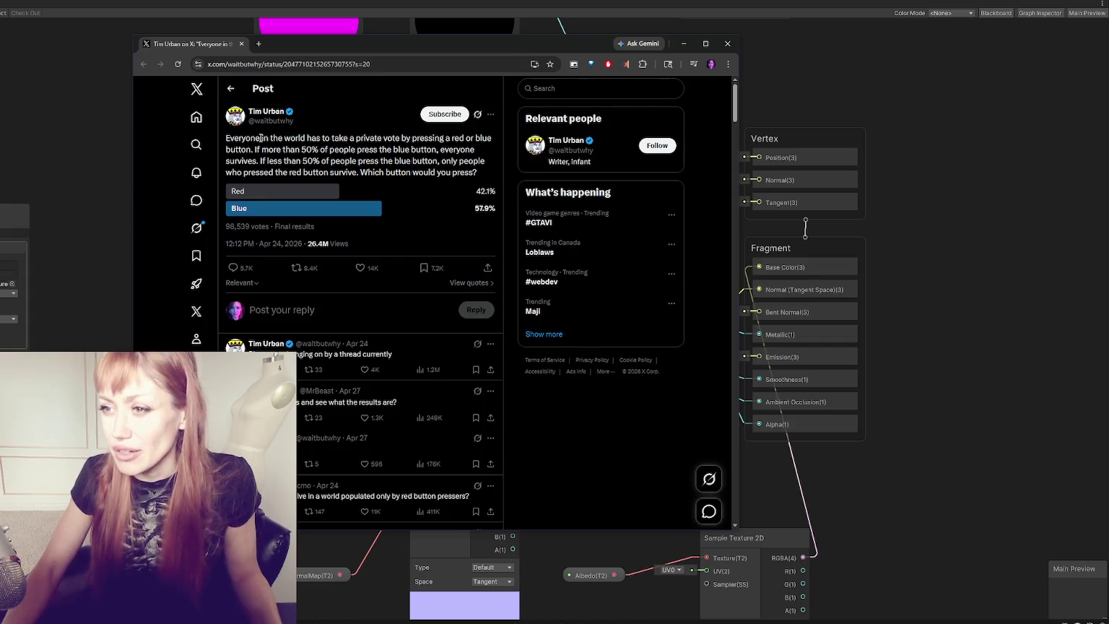
Step: Highlight the red-or-blue poll question text, deselect it, then close the browser window
mouse_move(262, 137)
mouse_down()
mouse_move(476, 136)
mouse_move(283, 149)
mouse_move(262, 162)
mouse_up()
mouse_move(259, 151)
mouse_down()
mouse_move(447, 150)
mouse_move(256, 164)
mouse_move(426, 162)
mouse_move(275, 173)
mouse_move(350, 162)
mouse_move(466, 174)
mouse_up()
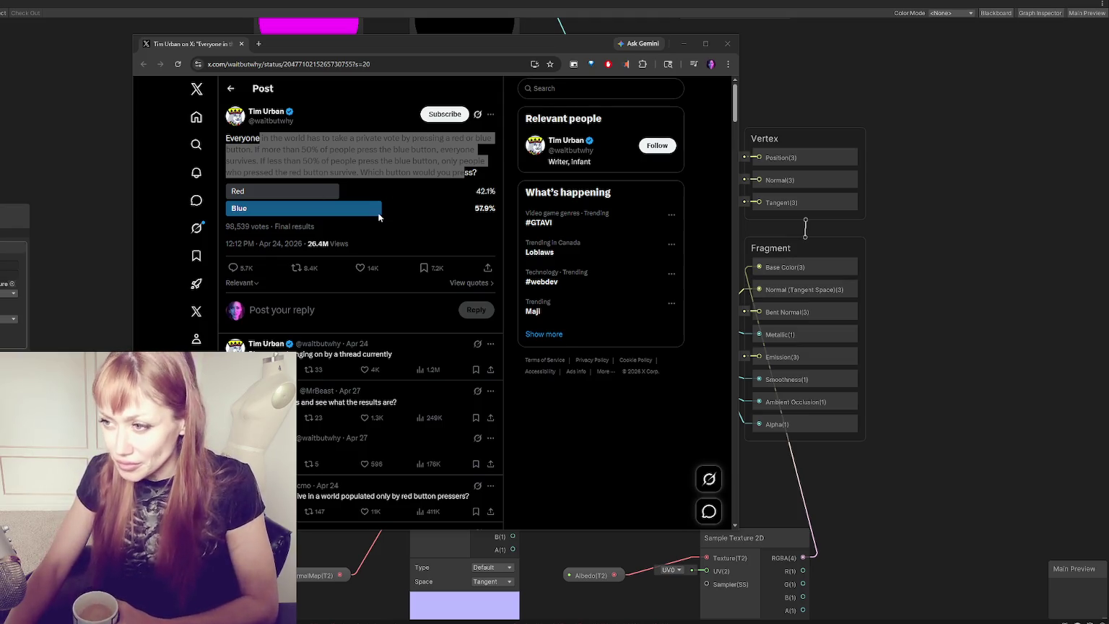
click(381, 210)
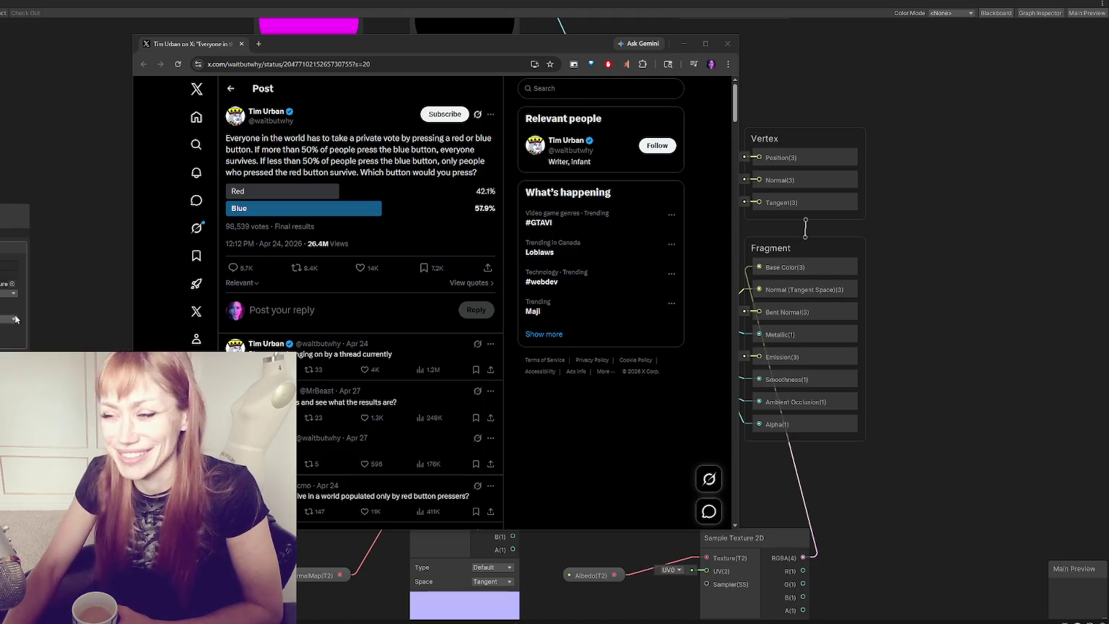
click(733, 46)
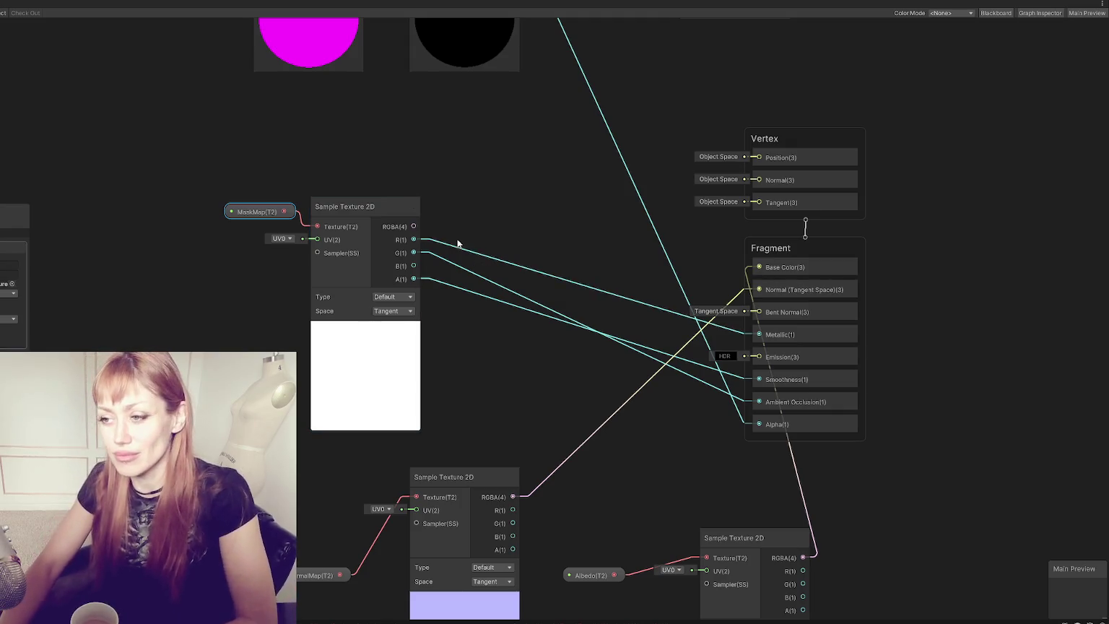
Step: Nudge the MaskMap Sample Texture 2D node up-right and zoom the graph out slightly
drag(341, 201, 349, 186)
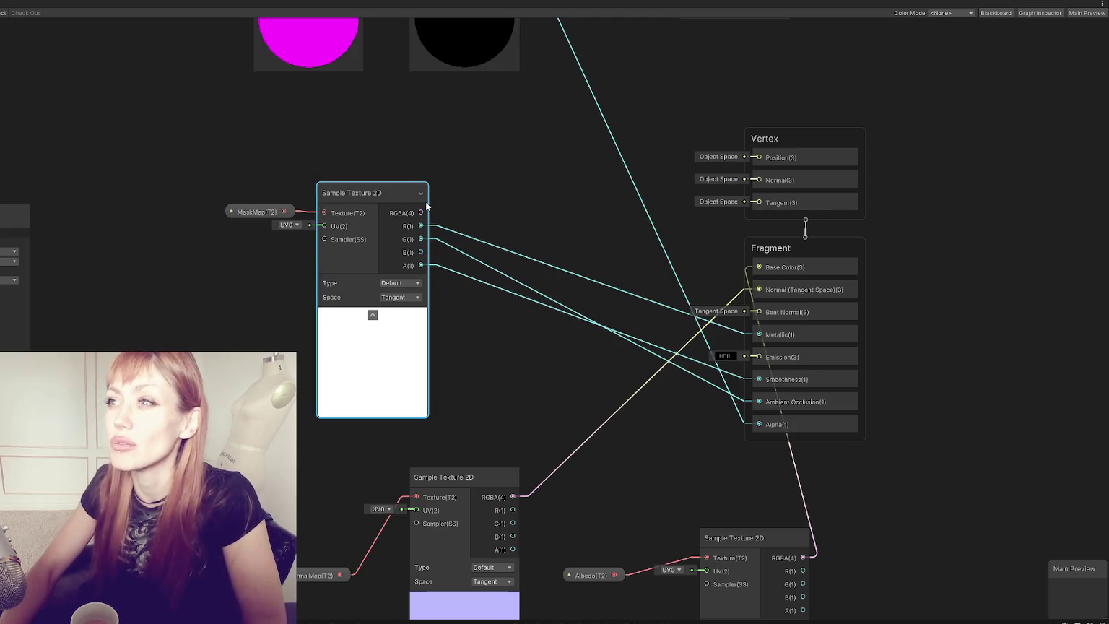
scroll(538, 379, down, 1)
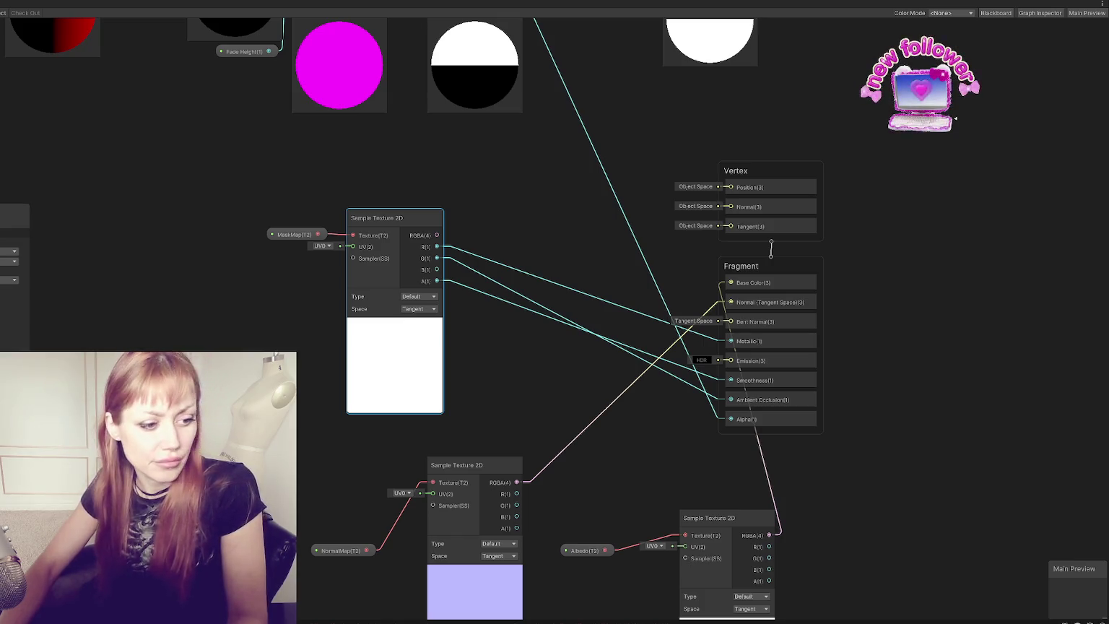
Step: Add a 0-valued Float node, wire its Out into the Fragment stage, and restore the docked layout
right_click(486, 187)
click(531, 189)
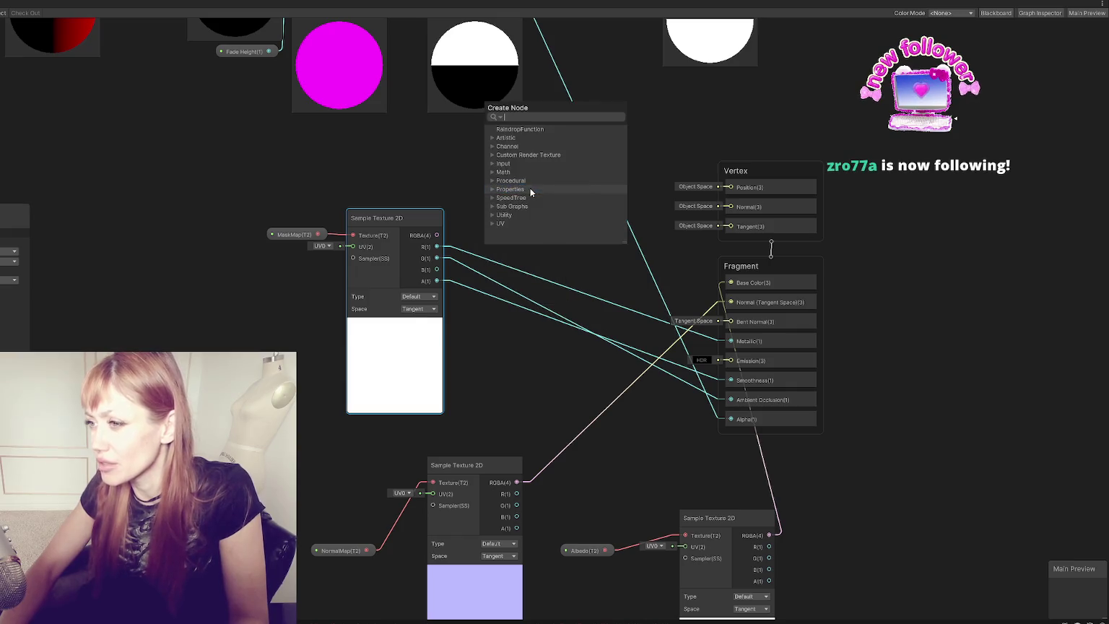
text(float)
key(Return)
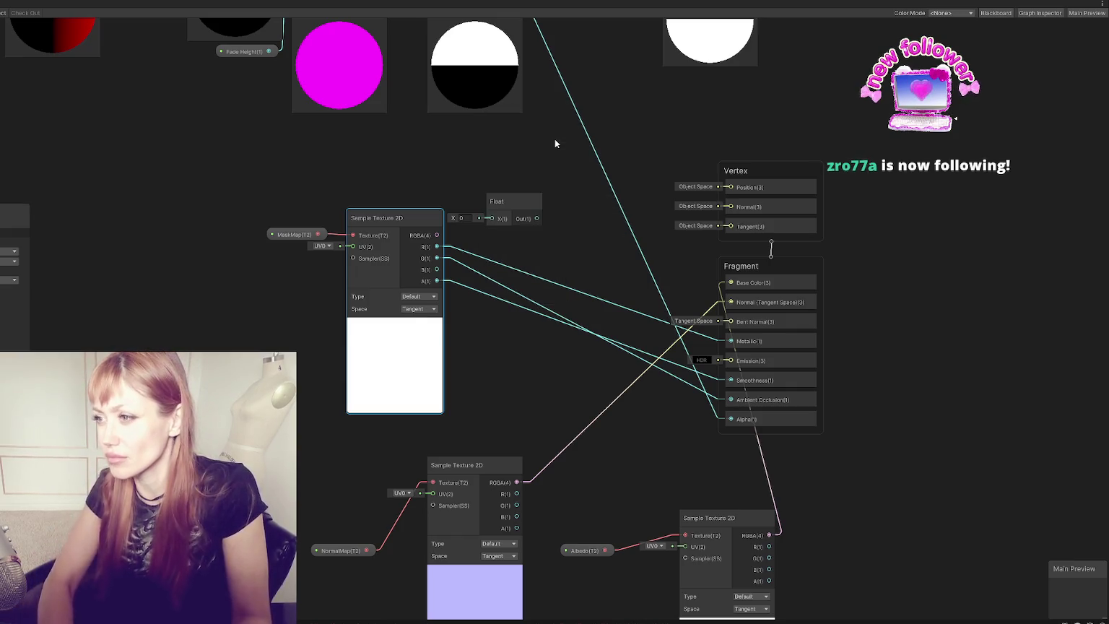
mouse_move(539, 218)
mouse_down()
mouse_move(740, 318)
mouse_move(730, 380)
mouse_up()
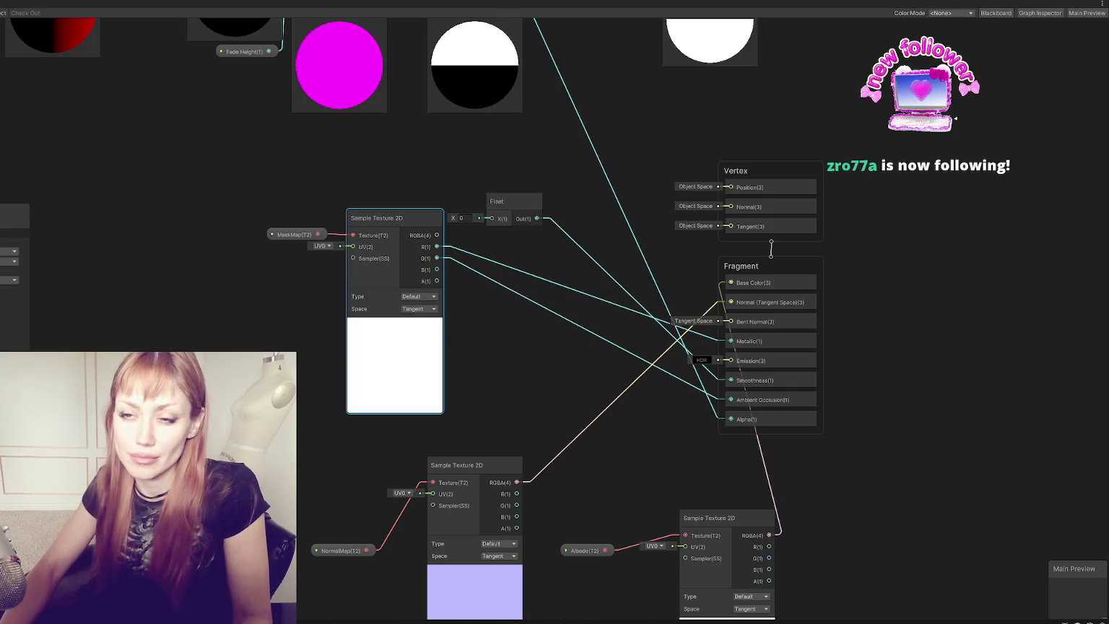
key(shift+space)
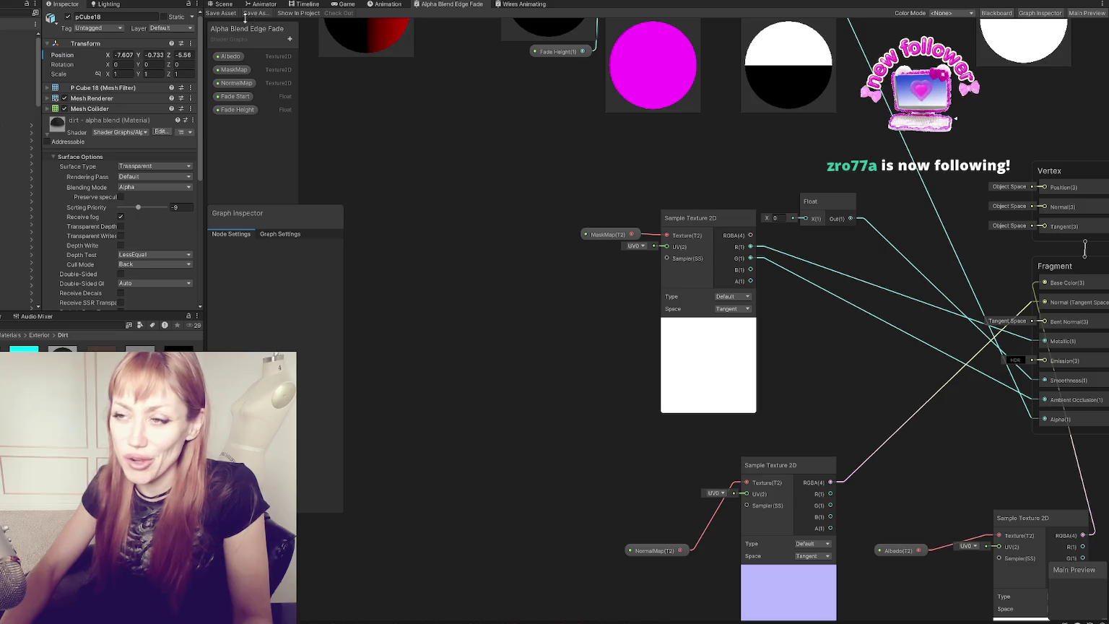
double_click(233, 5)
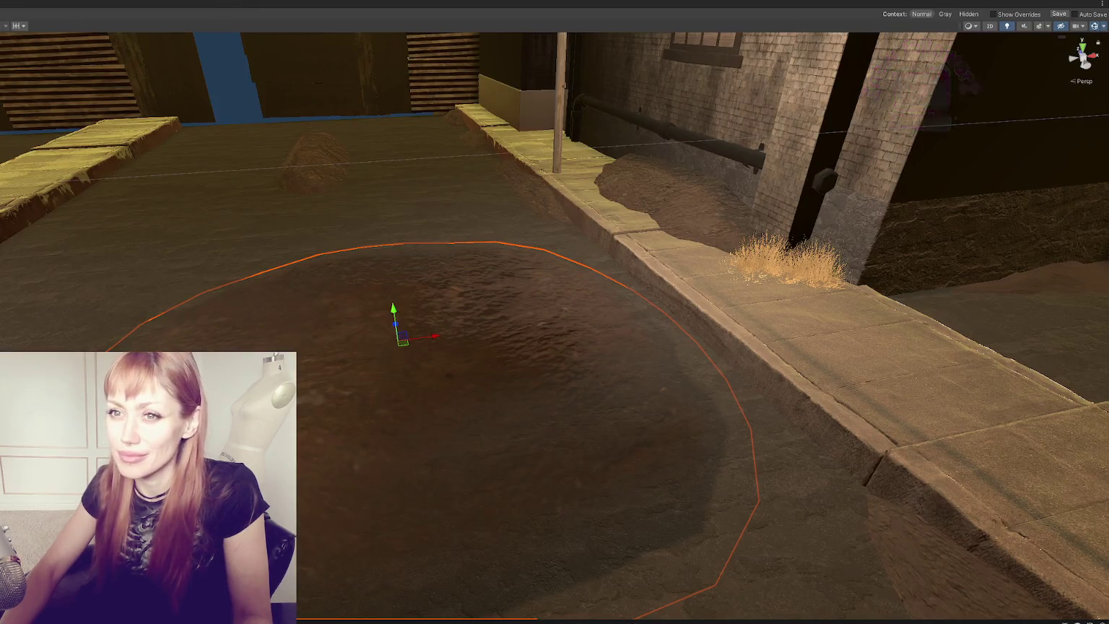
mouse_move(636, 209)
mouse_down()
mouse_move(557, 201)
mouse_move(492, 231)
mouse_move(434, 216)
mouse_up()
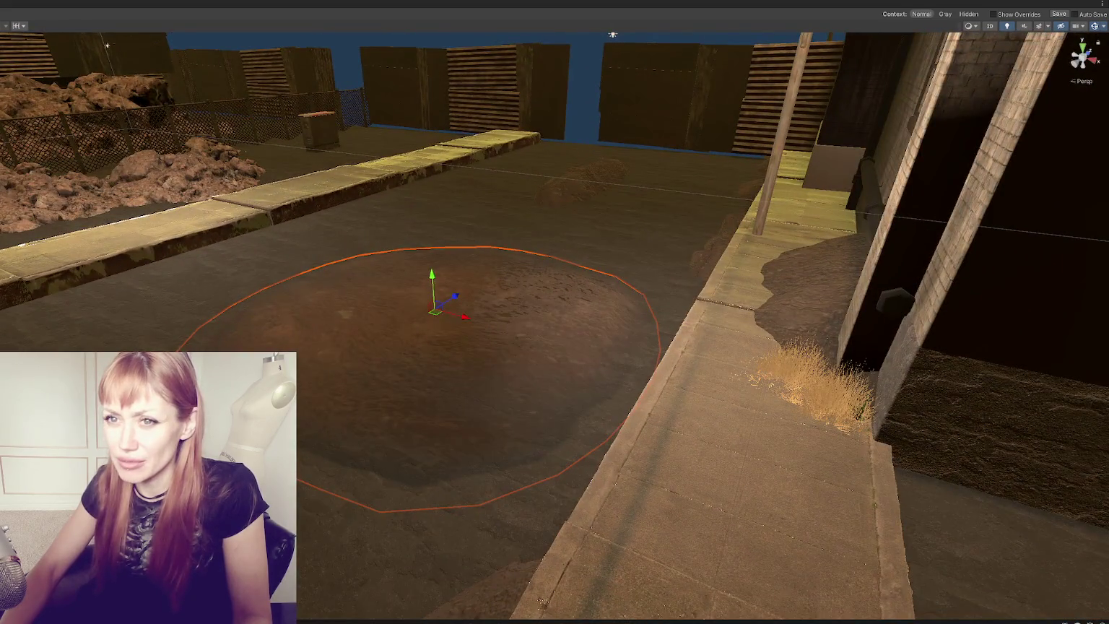
key(shift+space)
scroll(144, 159, down, 5)
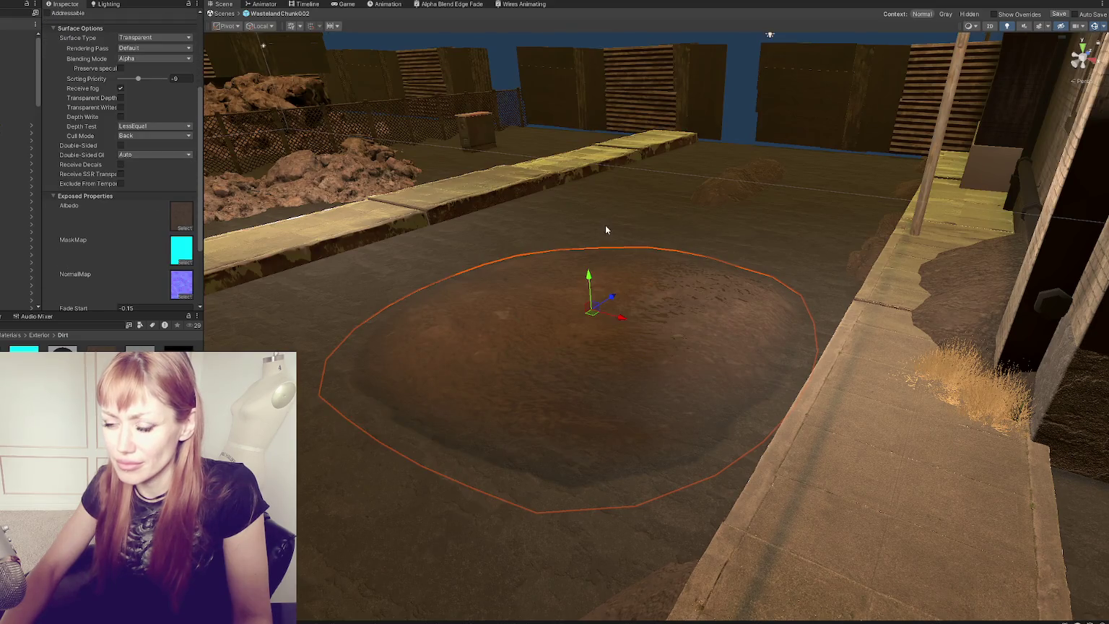
drag(605, 226, 547, 252)
scroll(177, 217, down, 3)
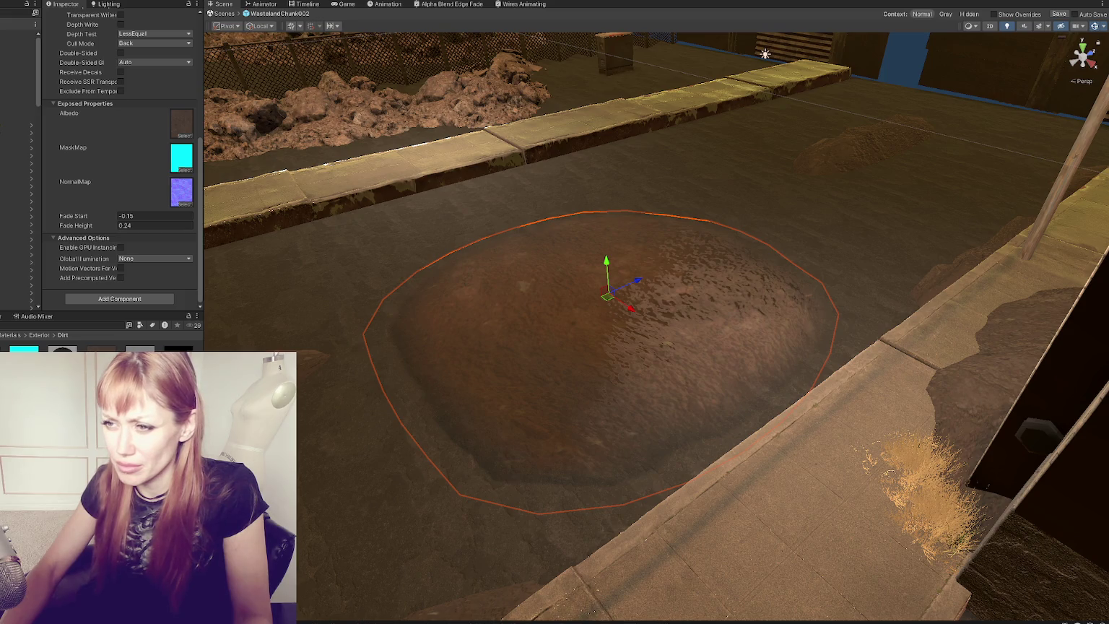
drag(312, 377, 819, 376)
click(942, 222)
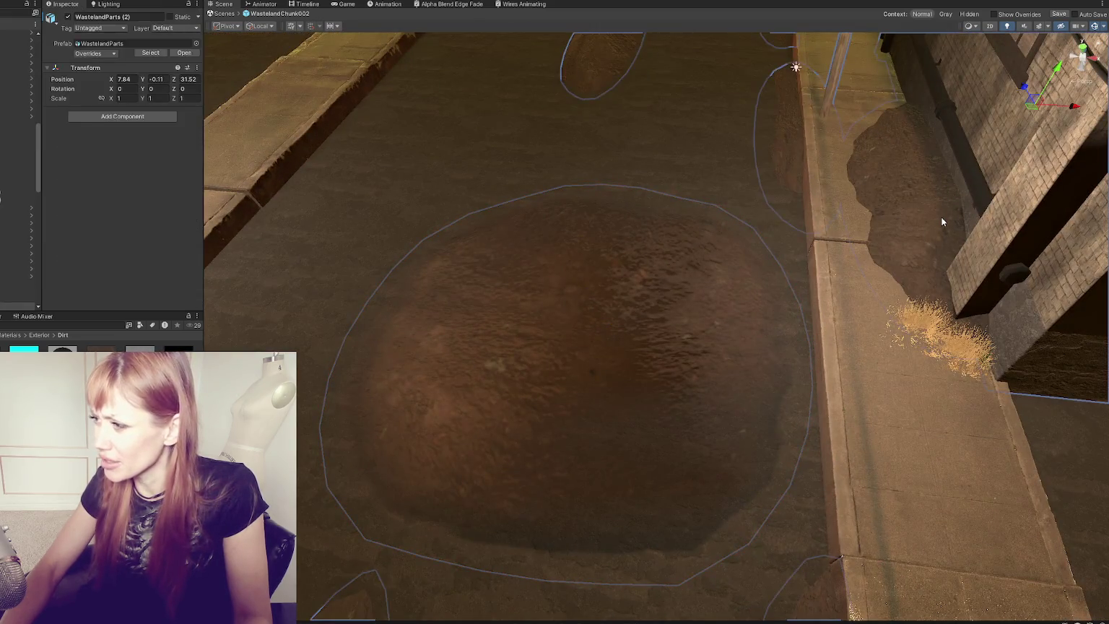
click(63, 126)
scroll(70, 184, down, 5)
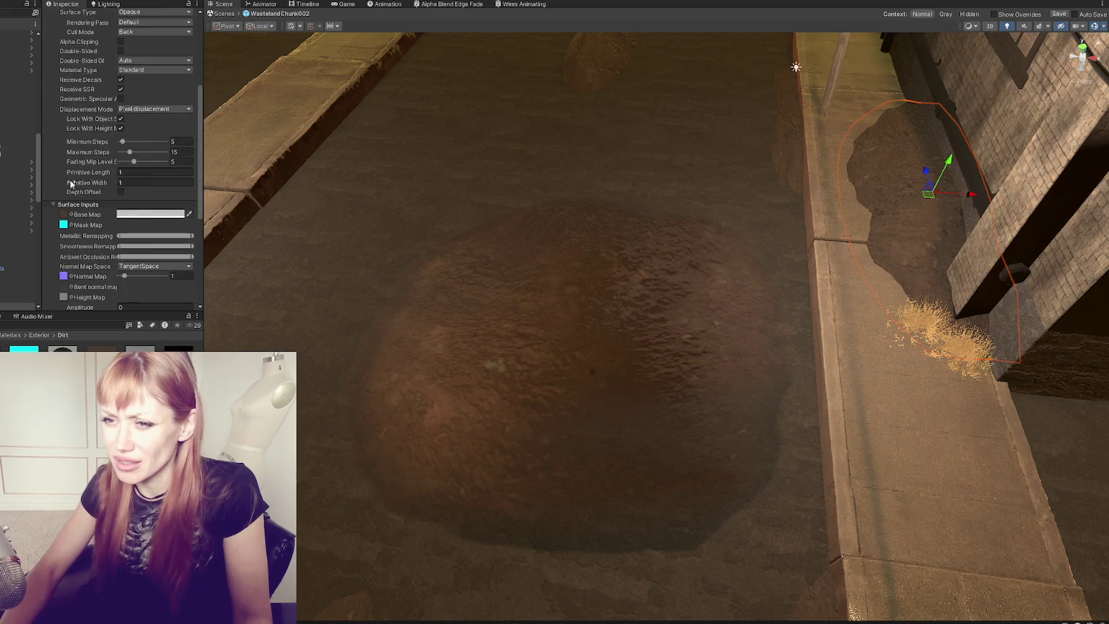
key(f)
mouse_move(642, 245)
mouse_down()
mouse_move(672, 295)
mouse_move(548, 359)
mouse_move(475, 230)
mouse_move(397, 292)
mouse_move(440, 371)
mouse_move(554, 366)
mouse_up()
scroll(555, 366, down, 5)
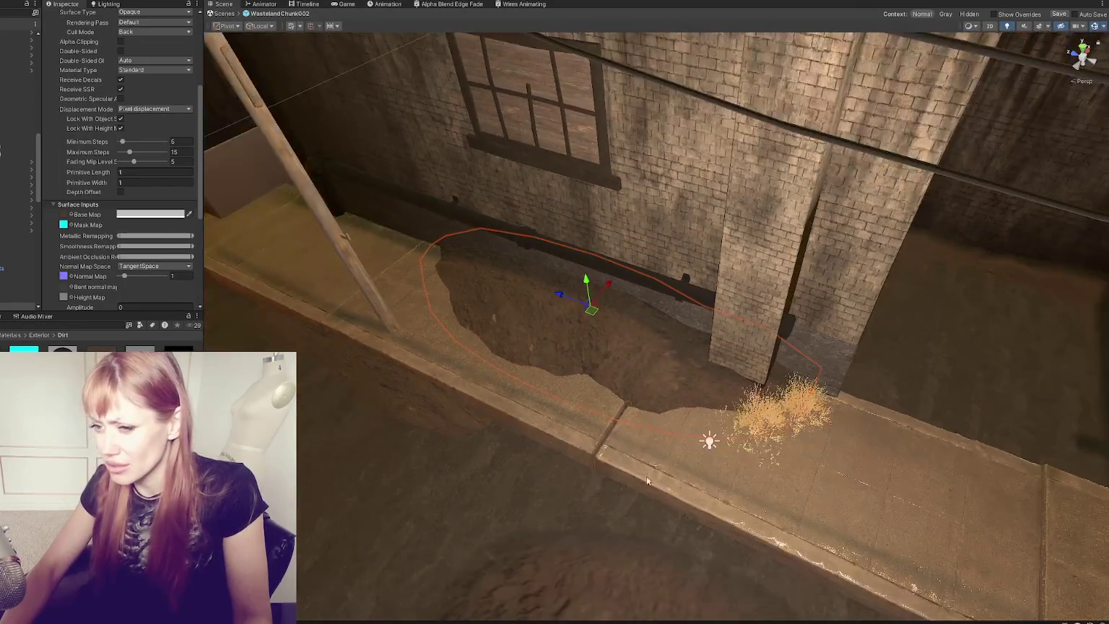
scroll(705, 440, up, 10)
scroll(657, 215, down, 3)
mouse_move(576, 179)
mouse_down()
mouse_move(574, 294)
mouse_move(631, 278)
mouse_move(695, 287)
mouse_move(658, 324)
mouse_move(951, 258)
mouse_move(612, 288)
mouse_move(655, 290)
mouse_up()
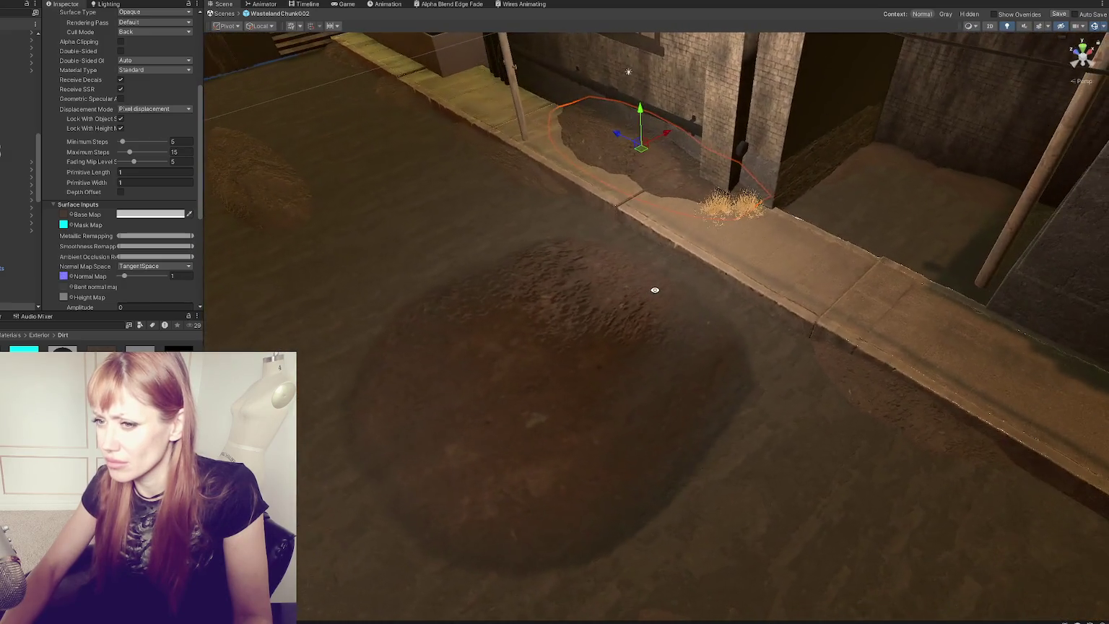
click(523, 313)
click(522, 313)
scroll(81, 215, down, 5)
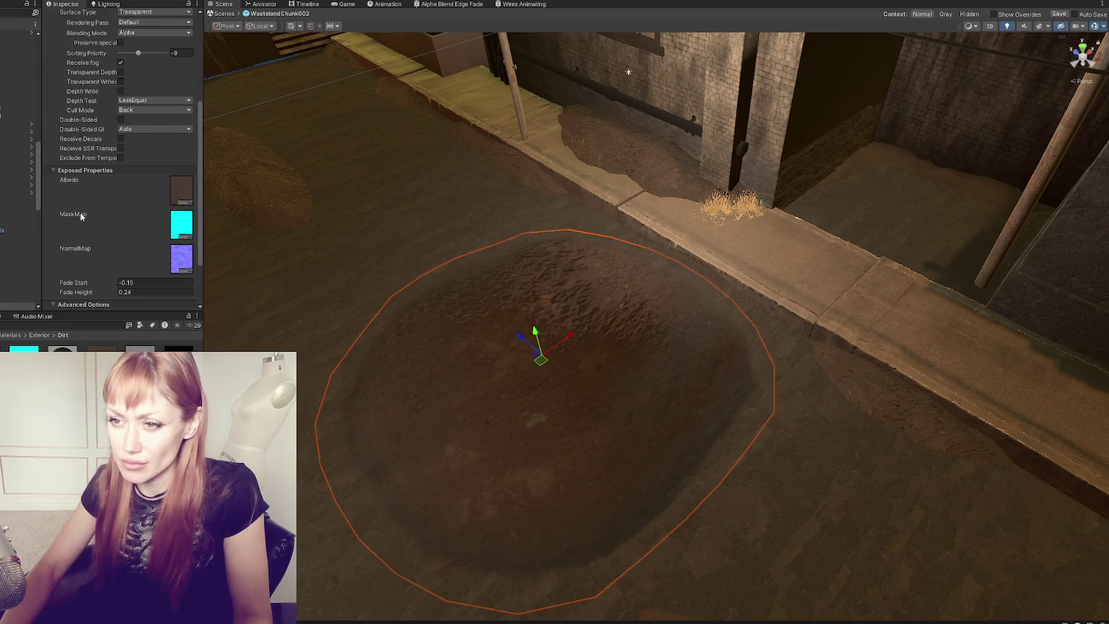
scroll(97, 187, down, 2)
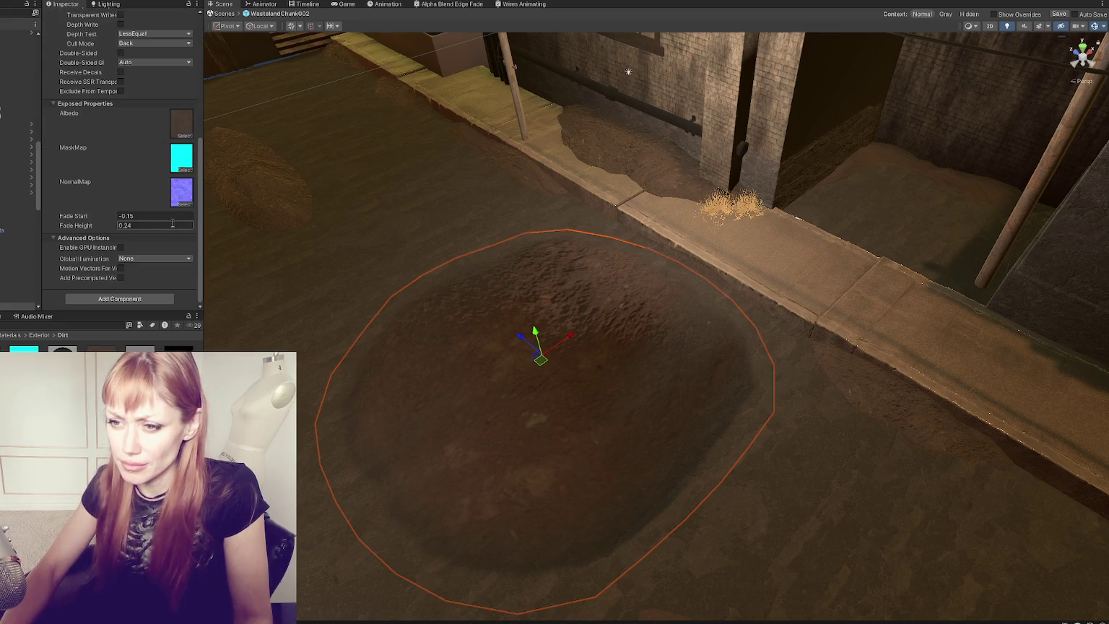
scroll(172, 224, up, 3)
scroll(181, 222, down, 2)
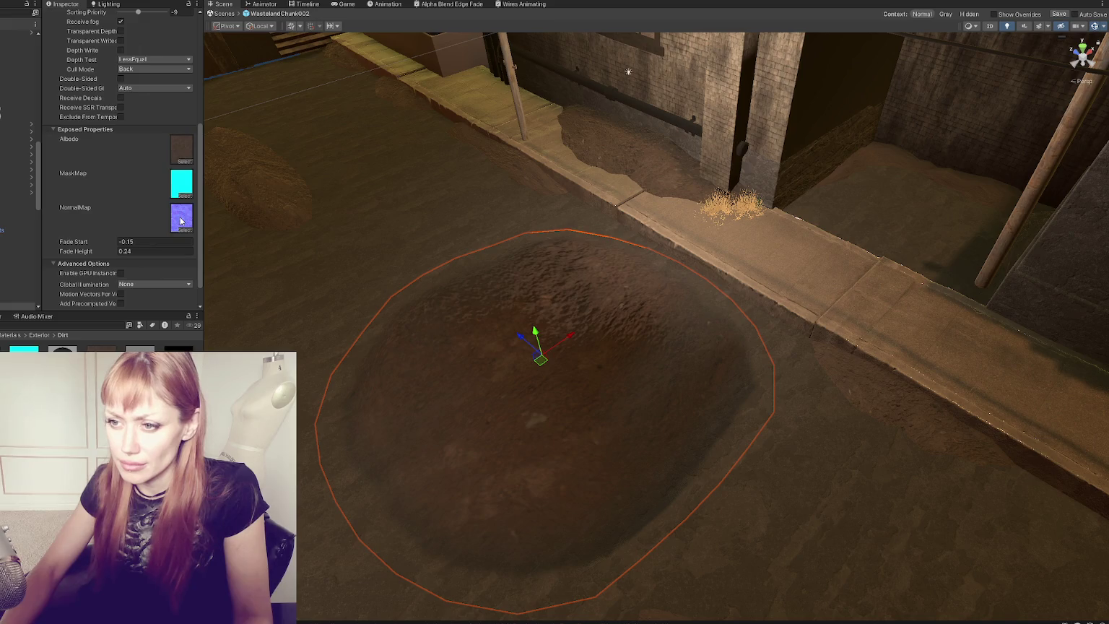
scroll(181, 221, up, 5)
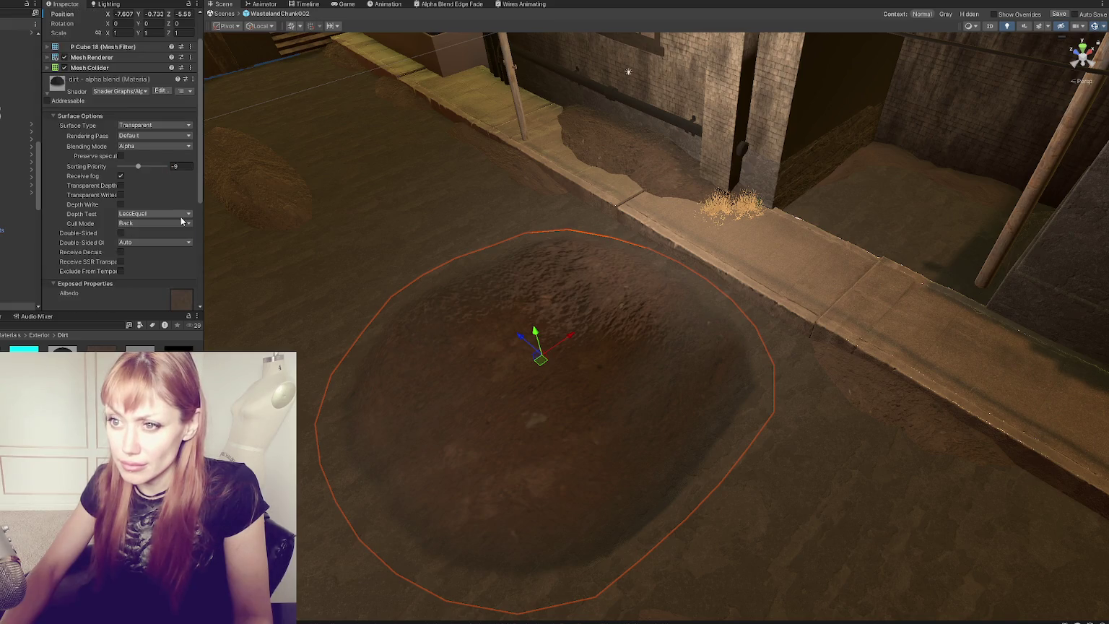
scroll(182, 218, down, 5)
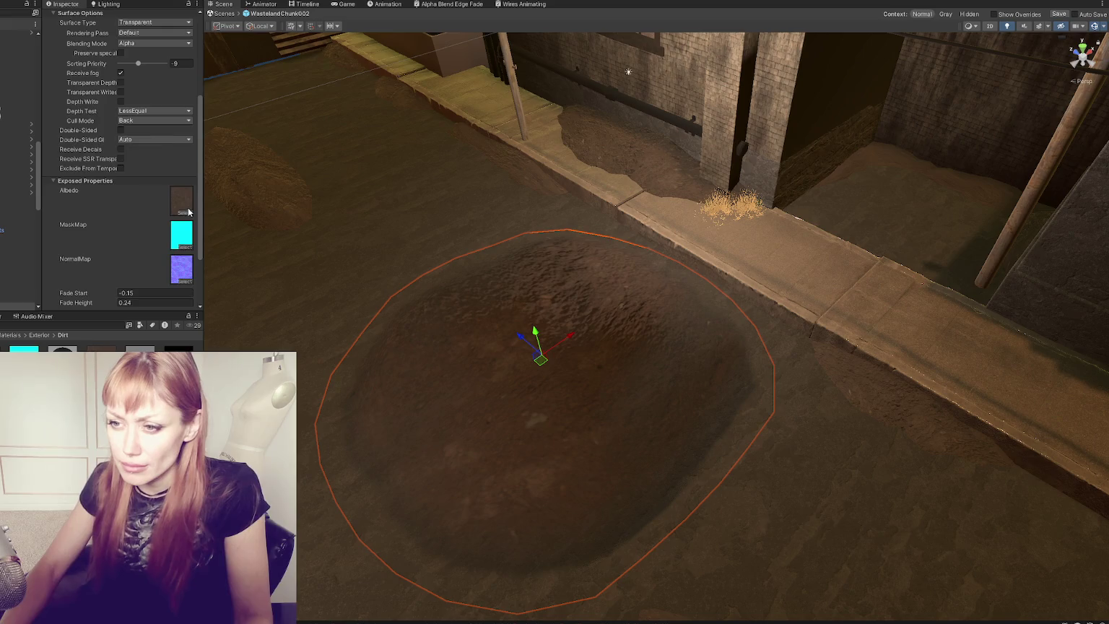
click(461, 6)
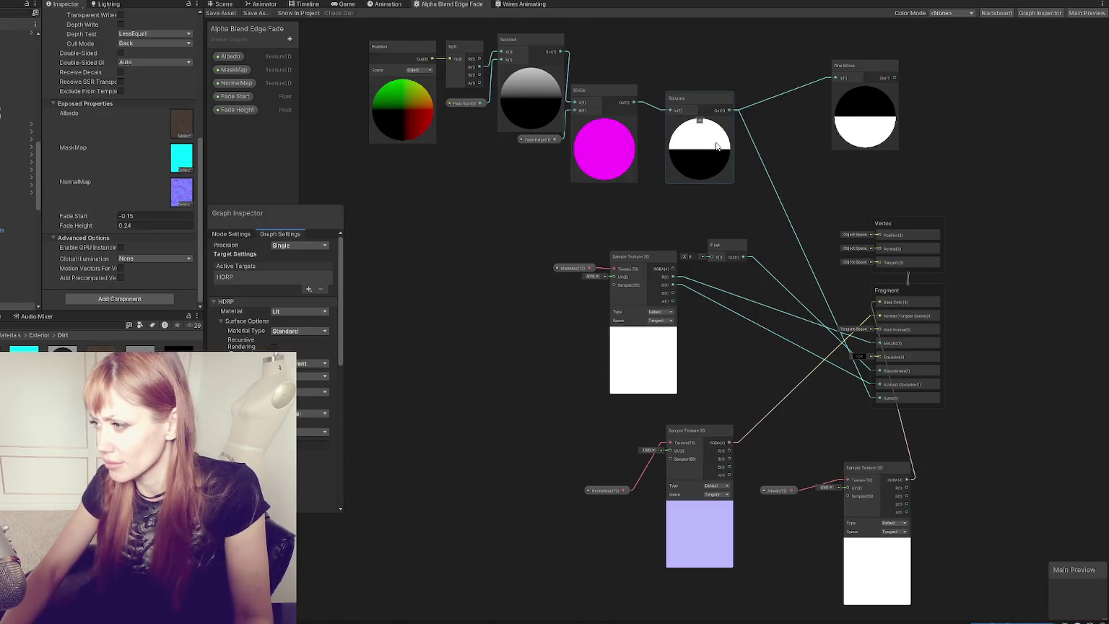
Step: Move the Float node beside the Fragment inputs and wire it into Ambient Occlusion
scroll(773, 269, up, 4)
drag(773, 270, 664, 213)
click(577, 187)
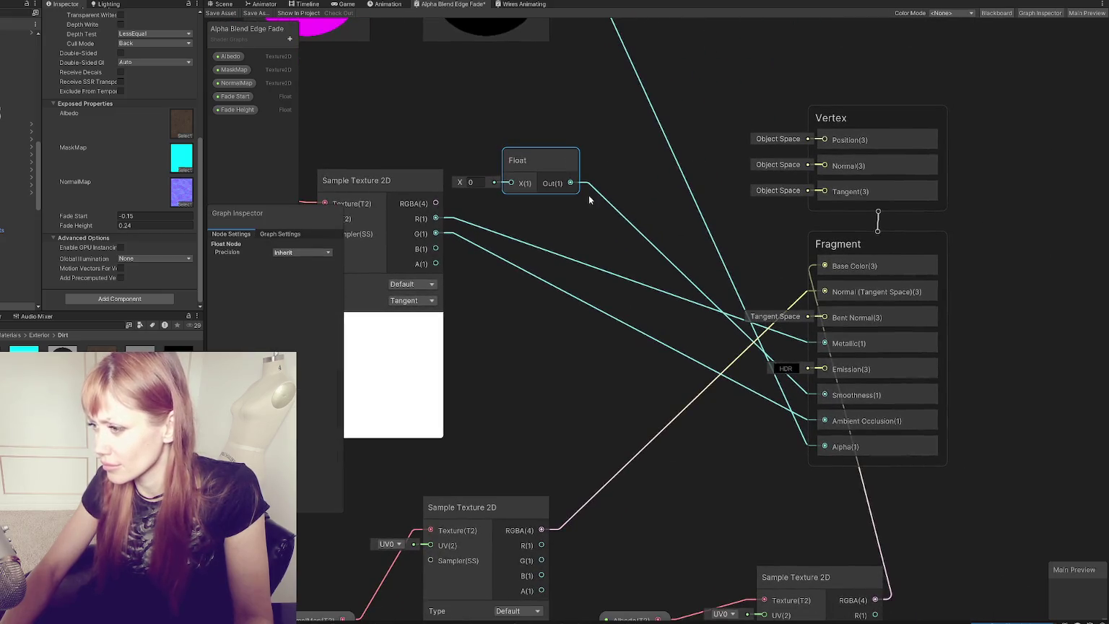
mouse_move(592, 189)
mouse_down()
mouse_move(636, 275)
mouse_move(625, 374)
mouse_move(645, 387)
mouse_move(825, 343)
mouse_up()
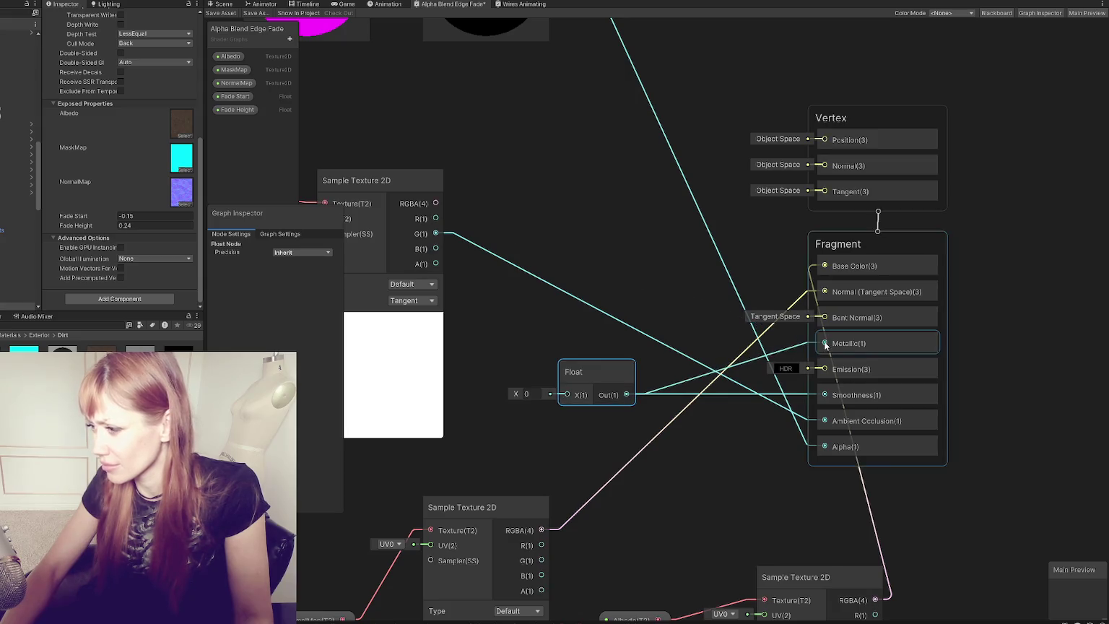
drag(627, 394, 825, 420)
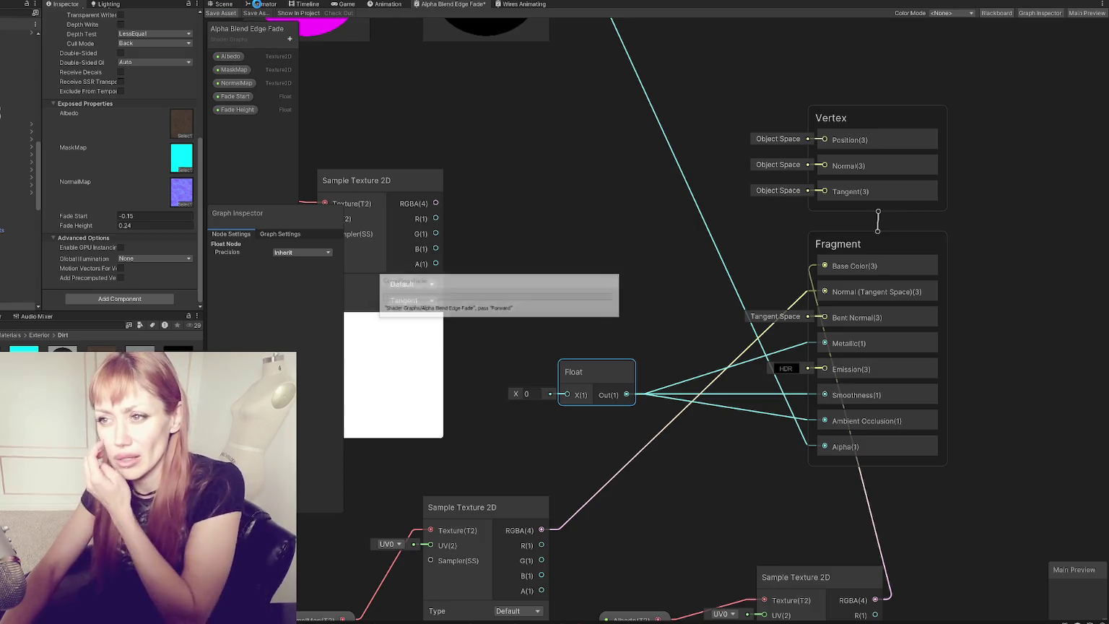
Step: Check the decal in the Scene view, then delete the Float node from the graph
click(223, 4)
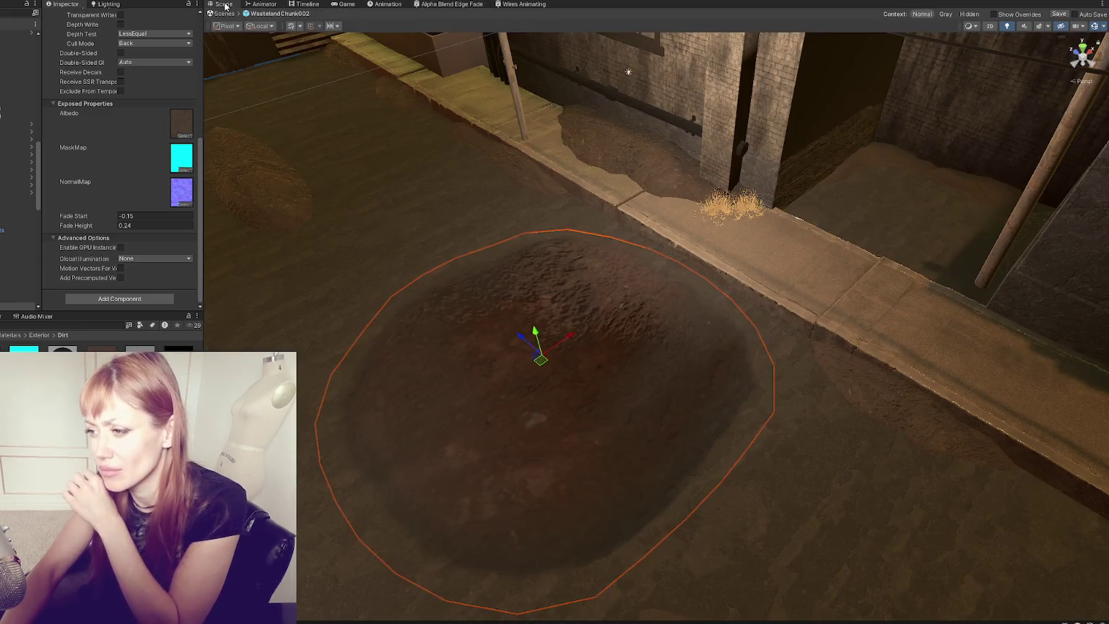
click(452, 5)
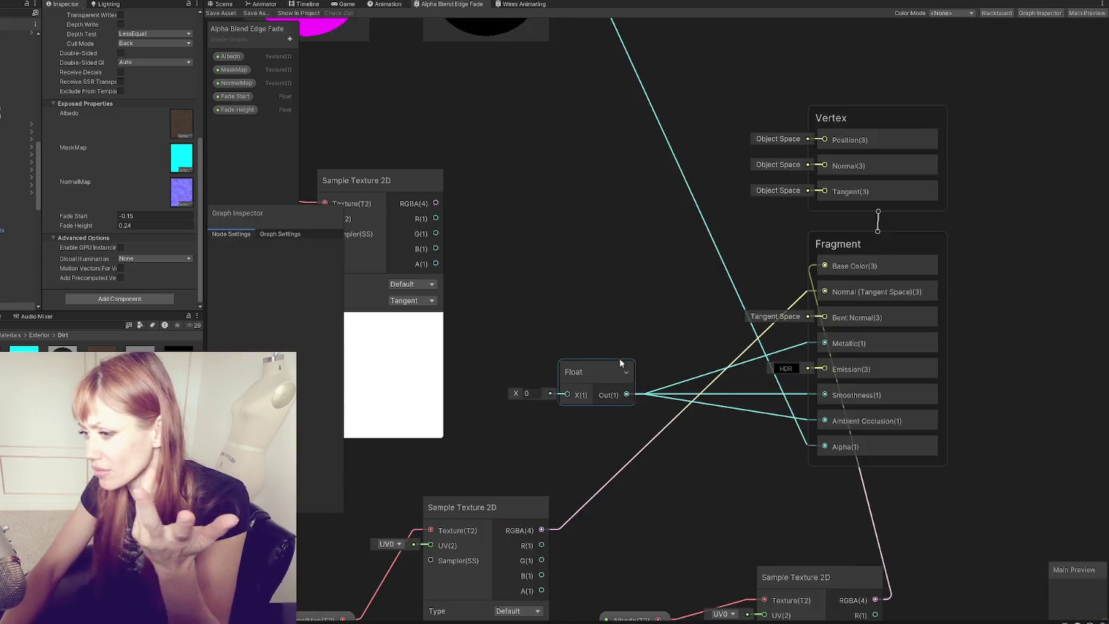
right_click(608, 310)
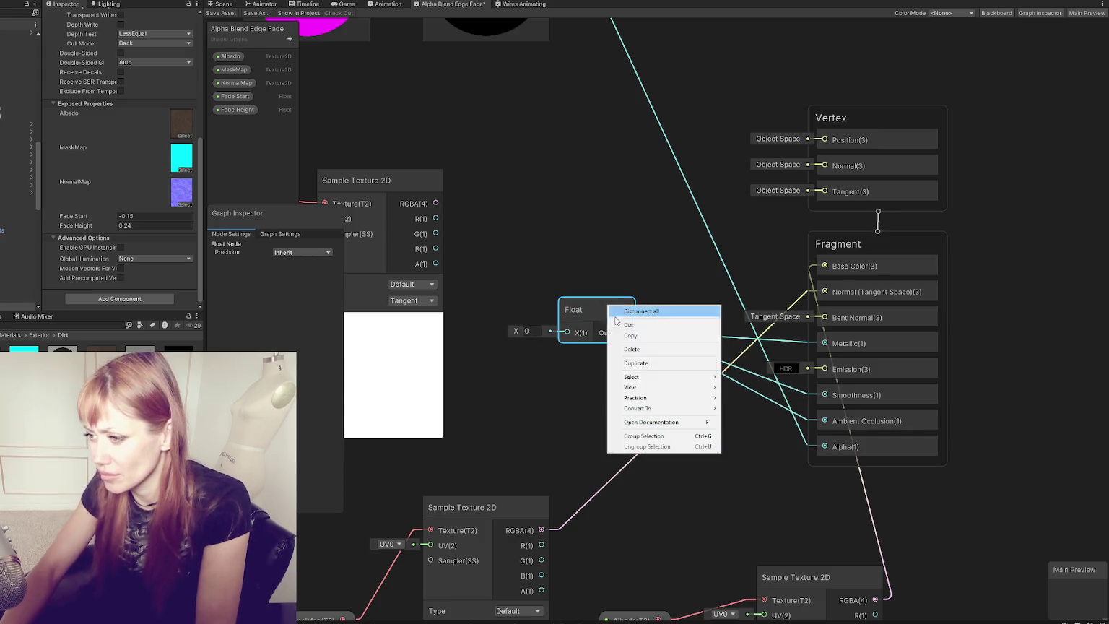
click(635, 349)
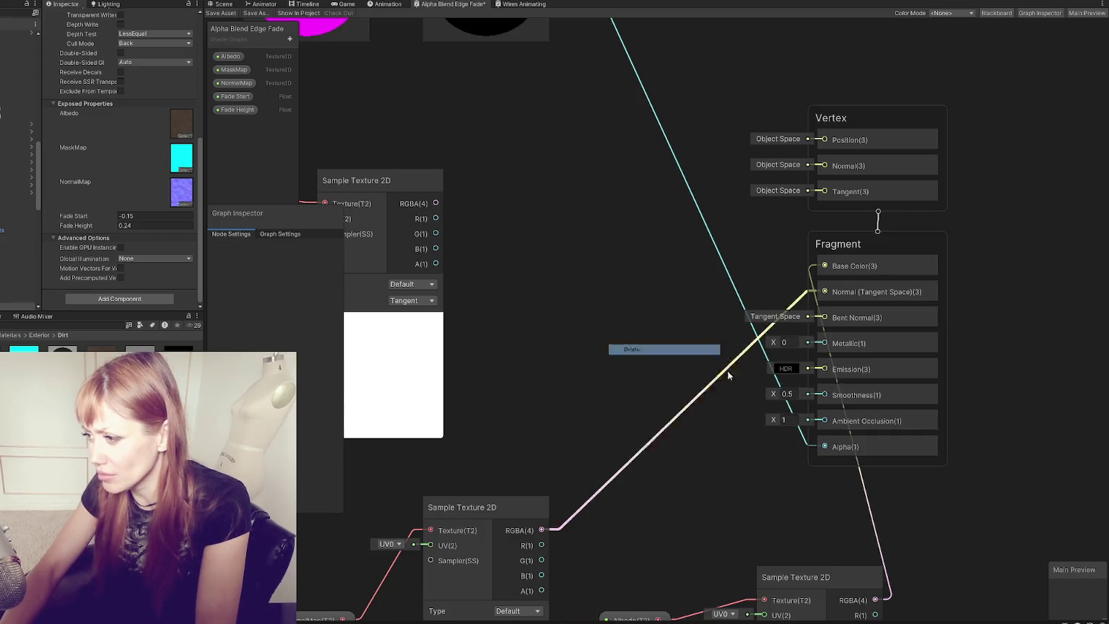
Step: Save the Alpha Blend Edge Fade graph and go back to the Scene view's dirt decal
click(239, 13)
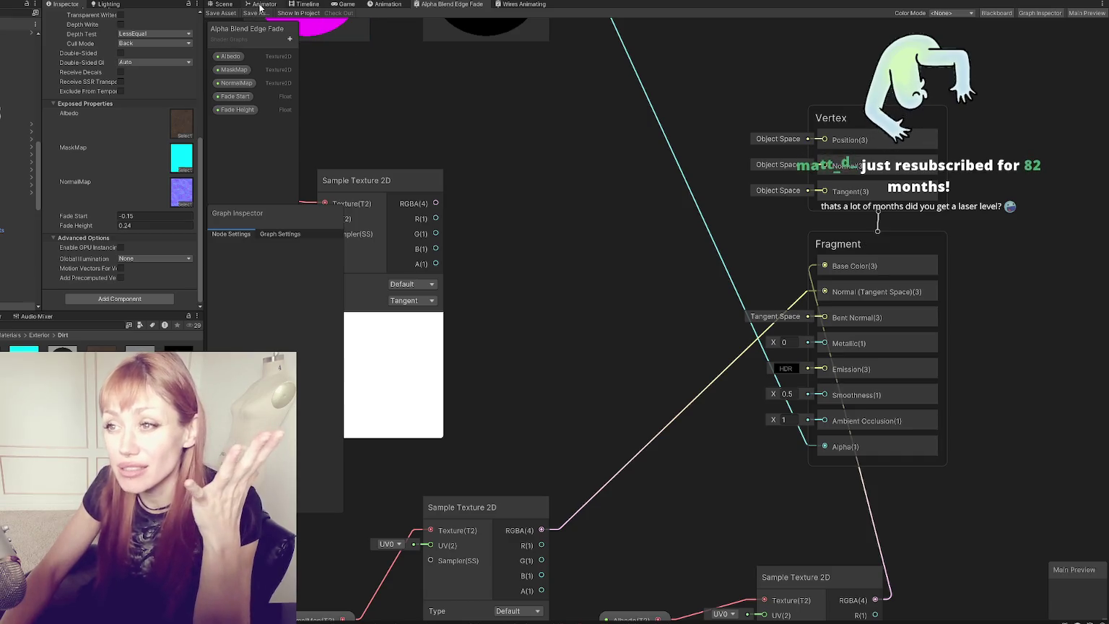
click(236, 6)
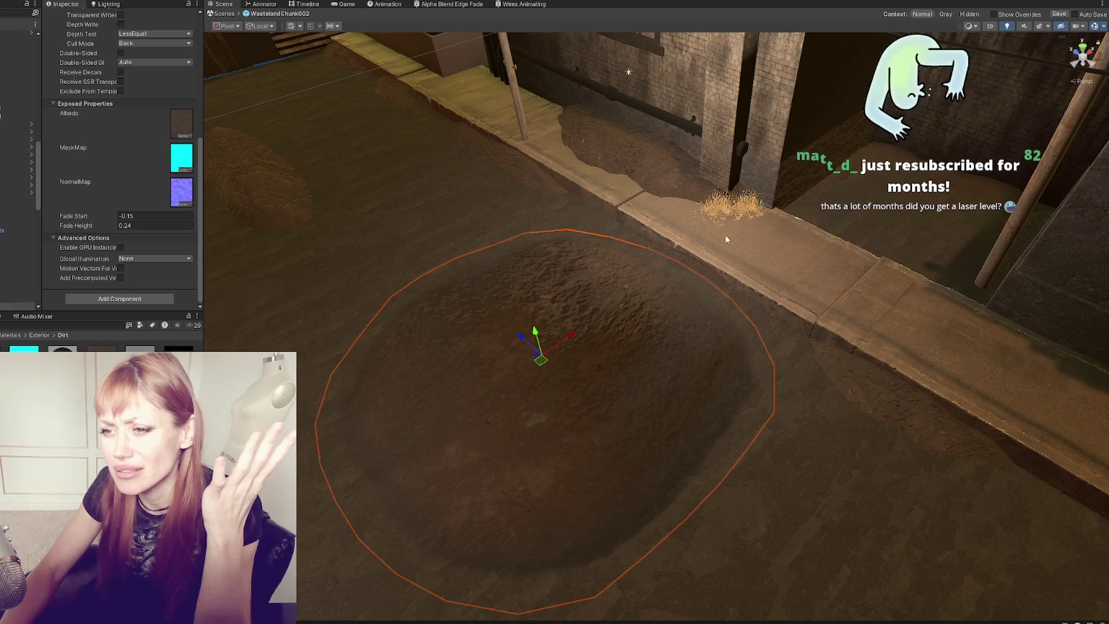
Step: Clear the decal material's NormalMap slot and select the TestSquare_InitialShadingGroup_Normal texture asset
scroll(644, 282, down, 3)
scroll(639, 278, up, 2)
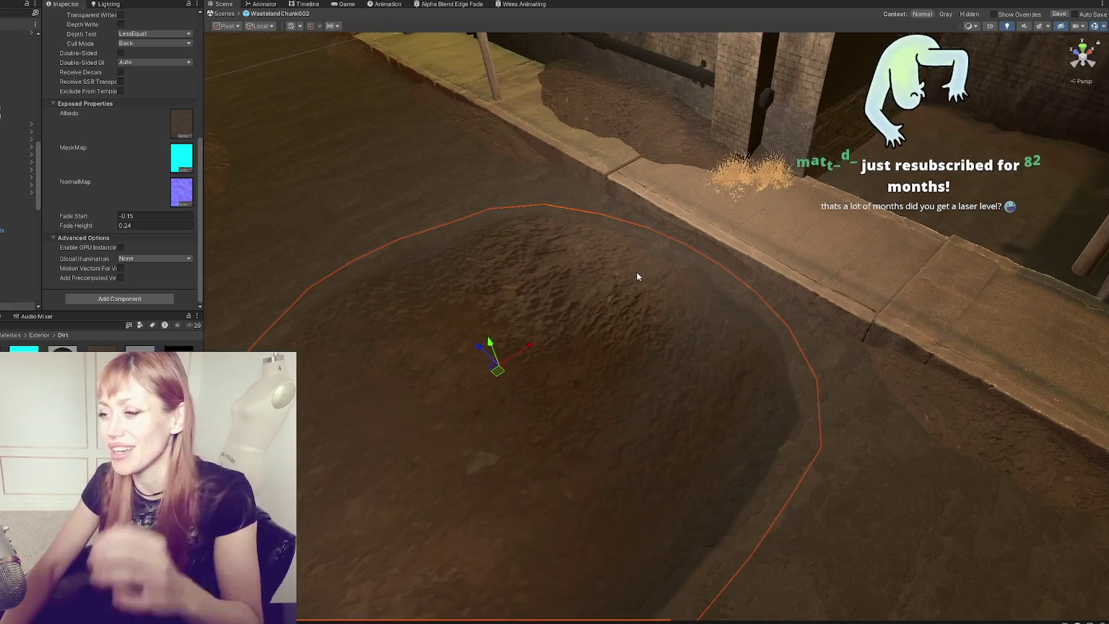
scroll(626, 255, down, 4)
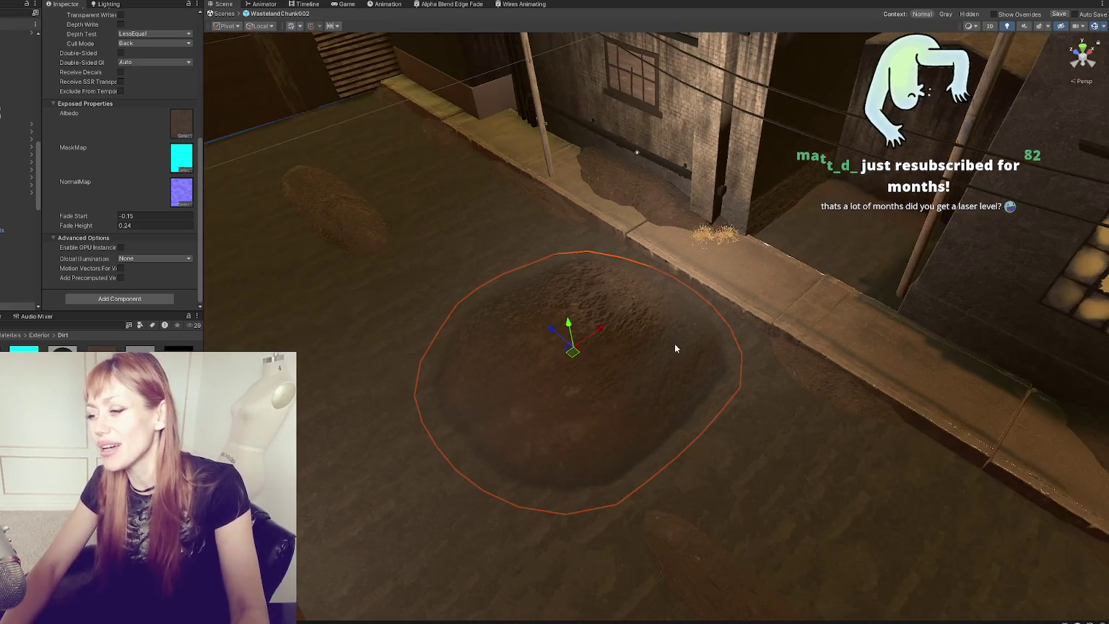
mouse_move(674, 348)
mouse_down()
mouse_move(700, 291)
mouse_move(580, 244)
mouse_move(366, 245)
mouse_move(557, 359)
mouse_move(518, 289)
mouse_up()
click(181, 192)
key(Delete)
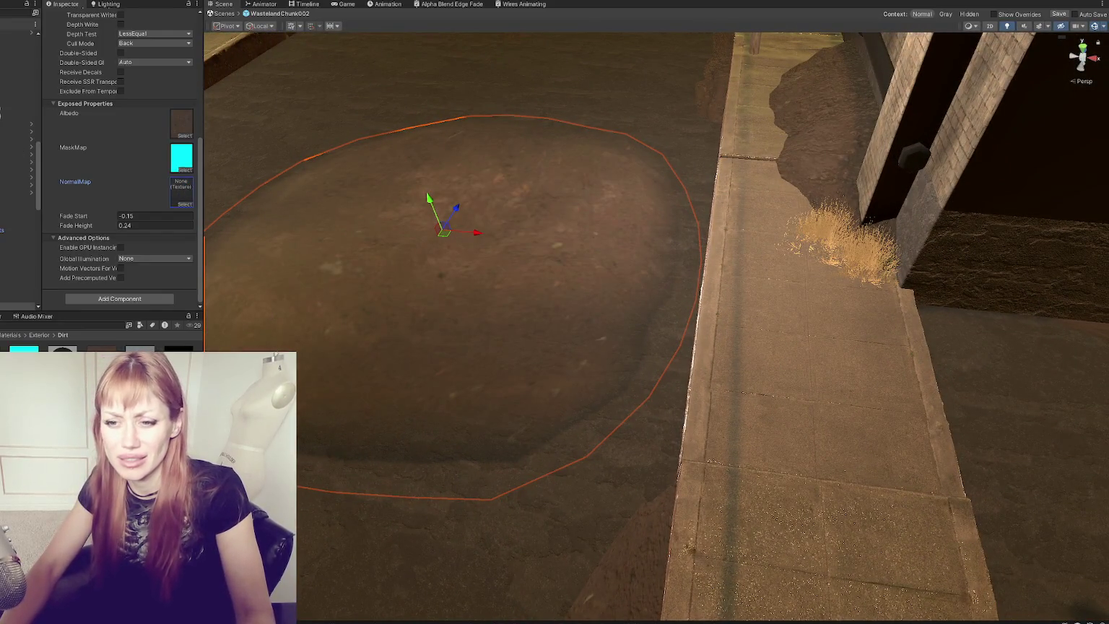
click(102, 361)
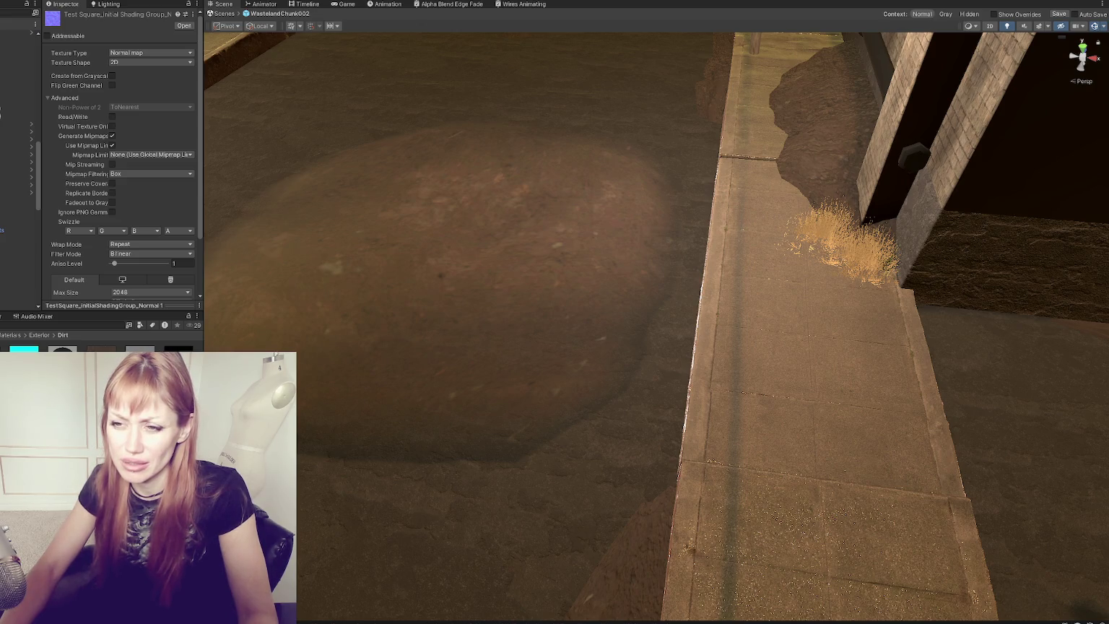
Step: Review the normal map's mipmap limit, Box filtering and 2D shape unchanged, then deselect and return to the graph
click(135, 155)
click(134, 156)
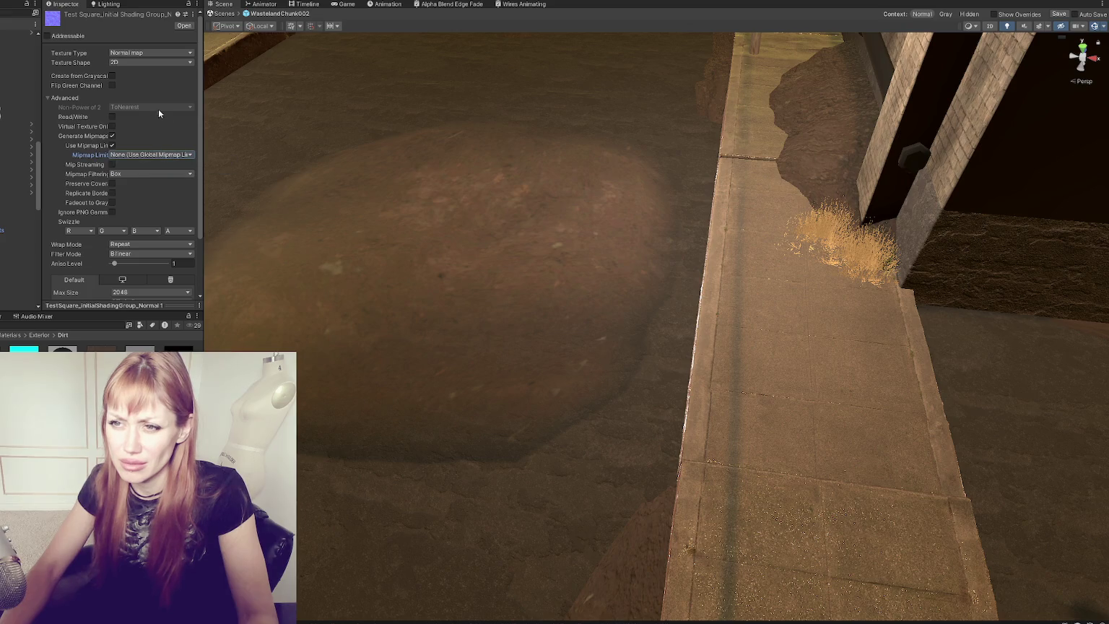
click(132, 175)
click(145, 120)
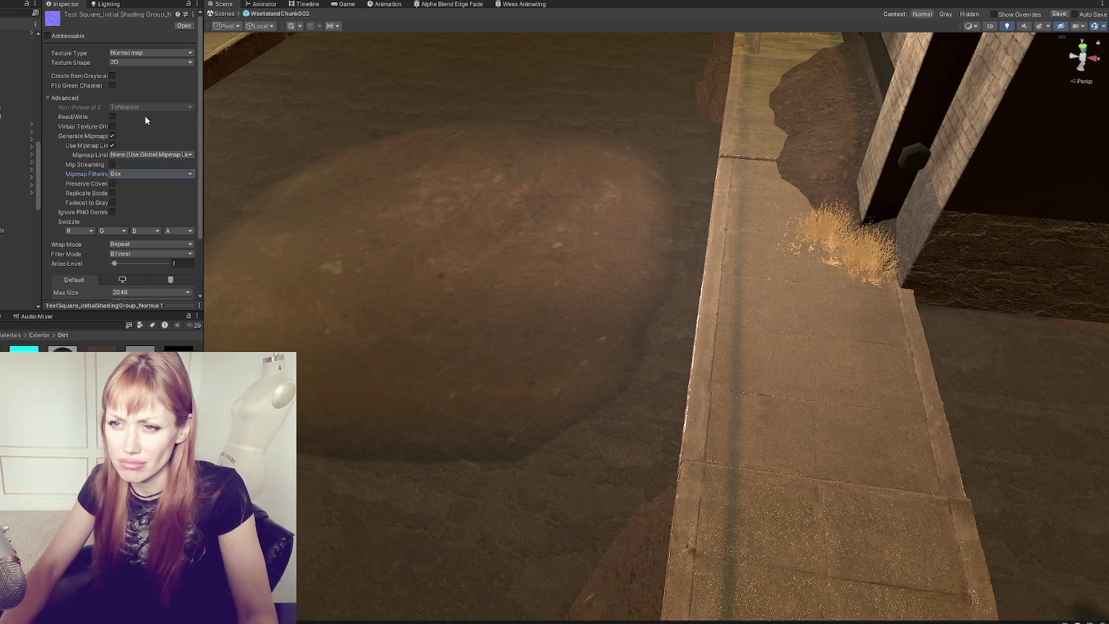
click(106, 98)
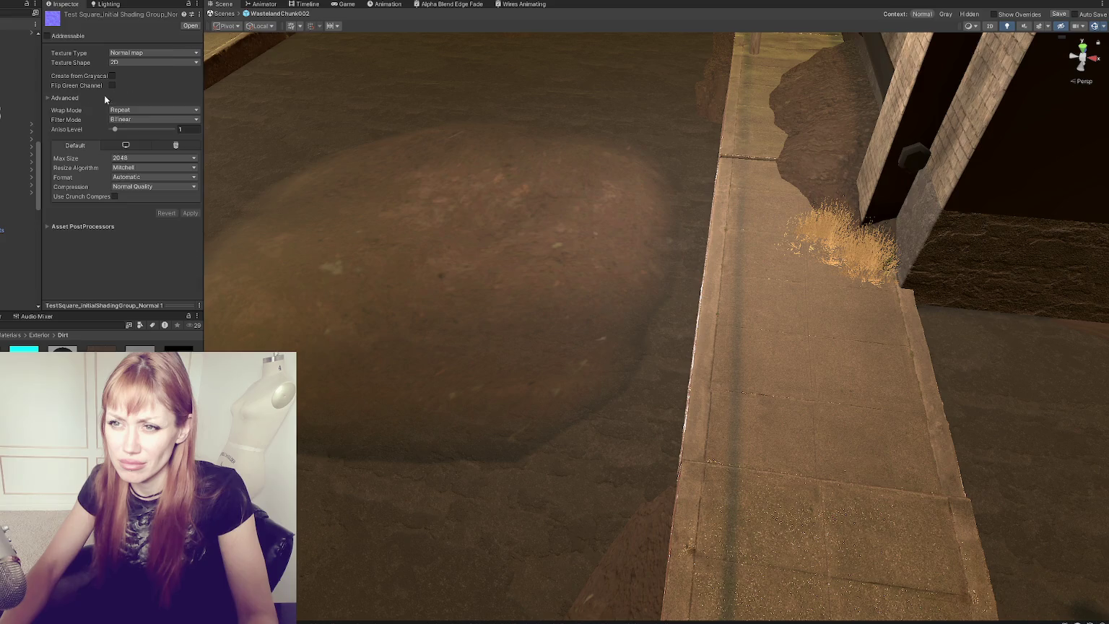
click(147, 62)
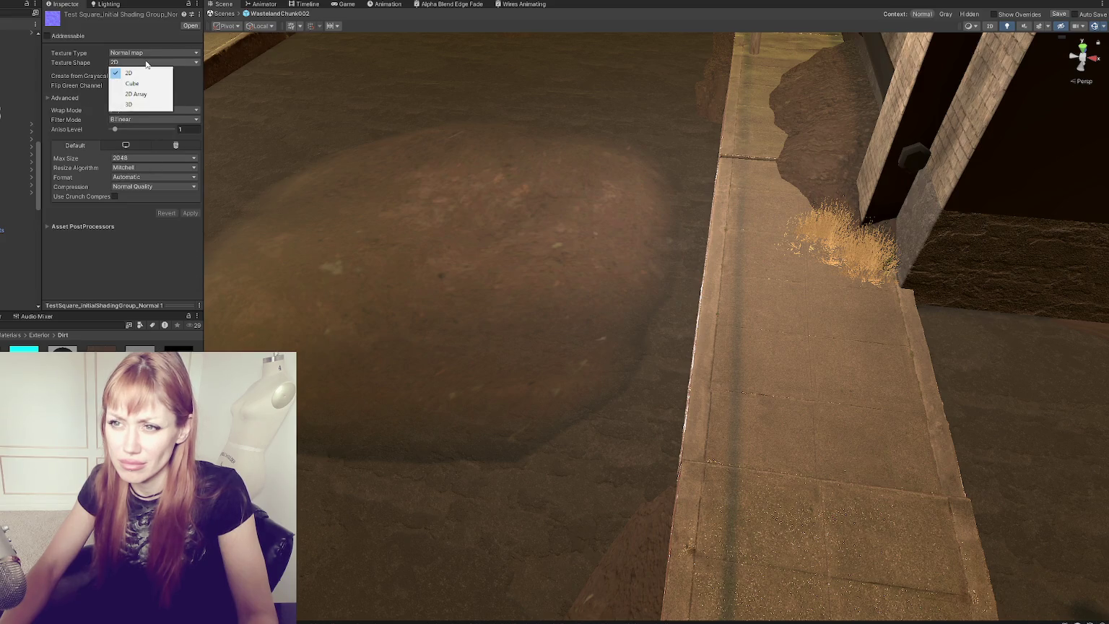
click(164, 46)
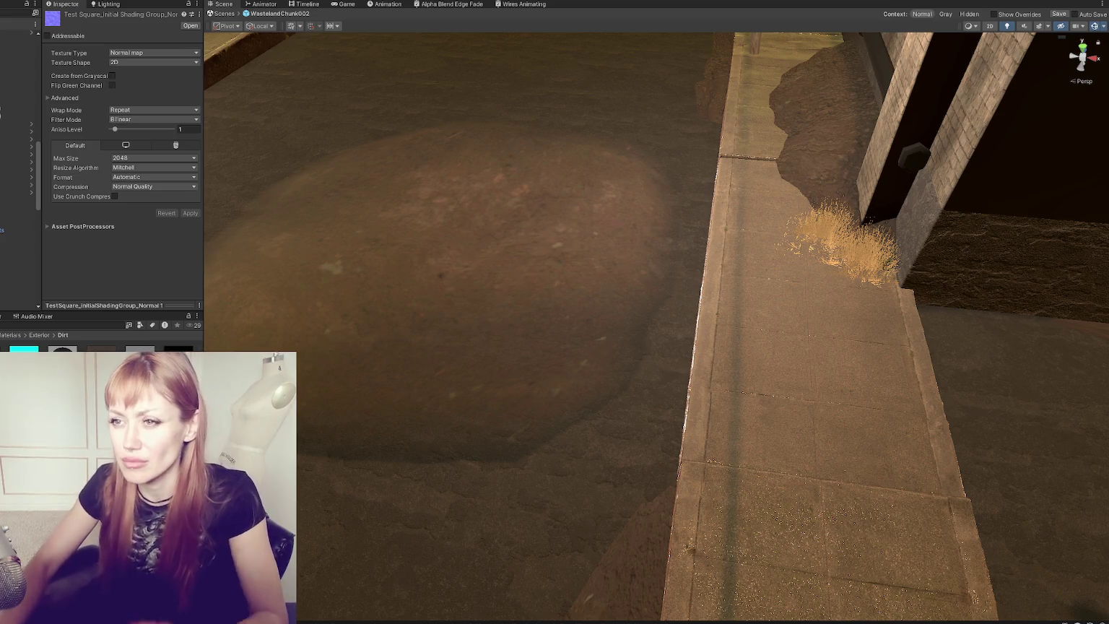
click(251, 211)
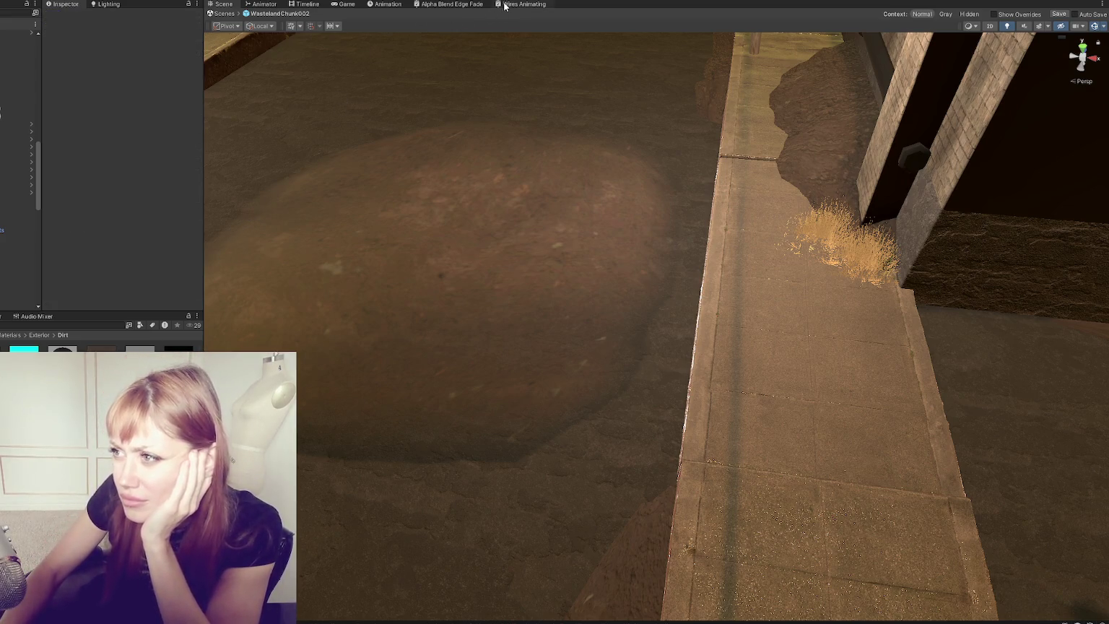
click(469, 8)
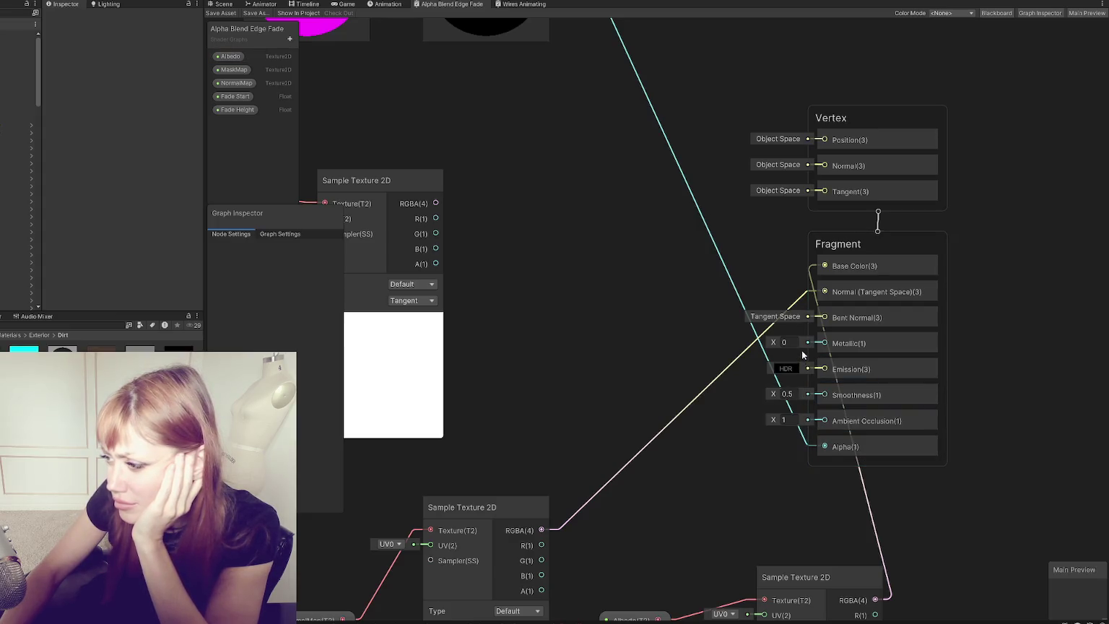
Step: Delete the wire from the normal-map texture into Normal (Tangent Space)
click(731, 365)
right_click(731, 365)
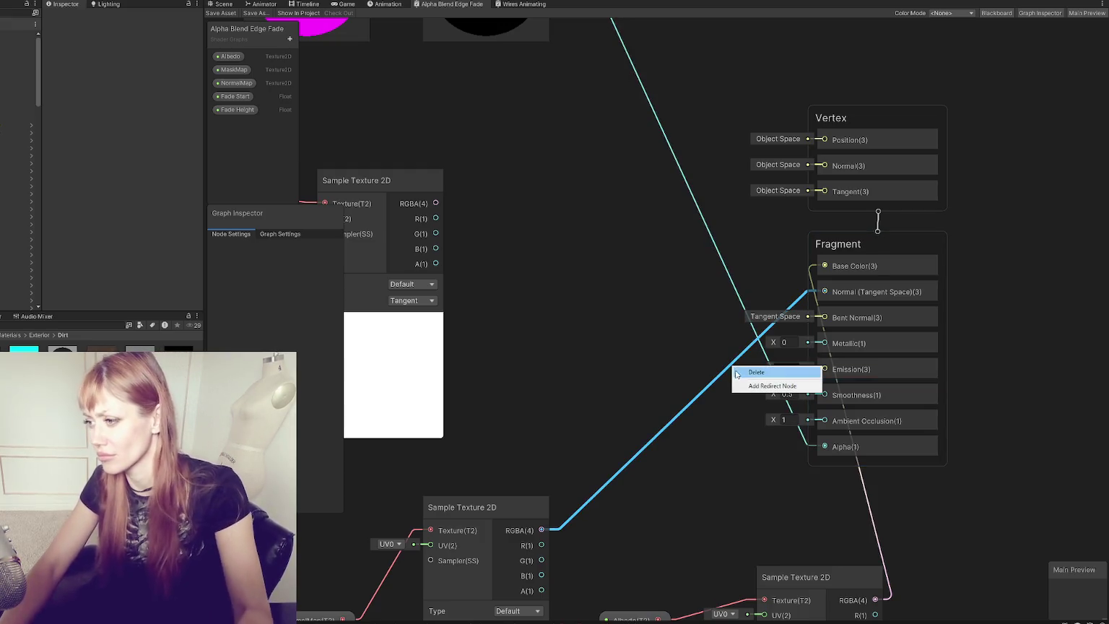
click(746, 372)
Step: Try wiring the texture into the vertex Normal, cancel the node search, and save the shader
click(844, 292)
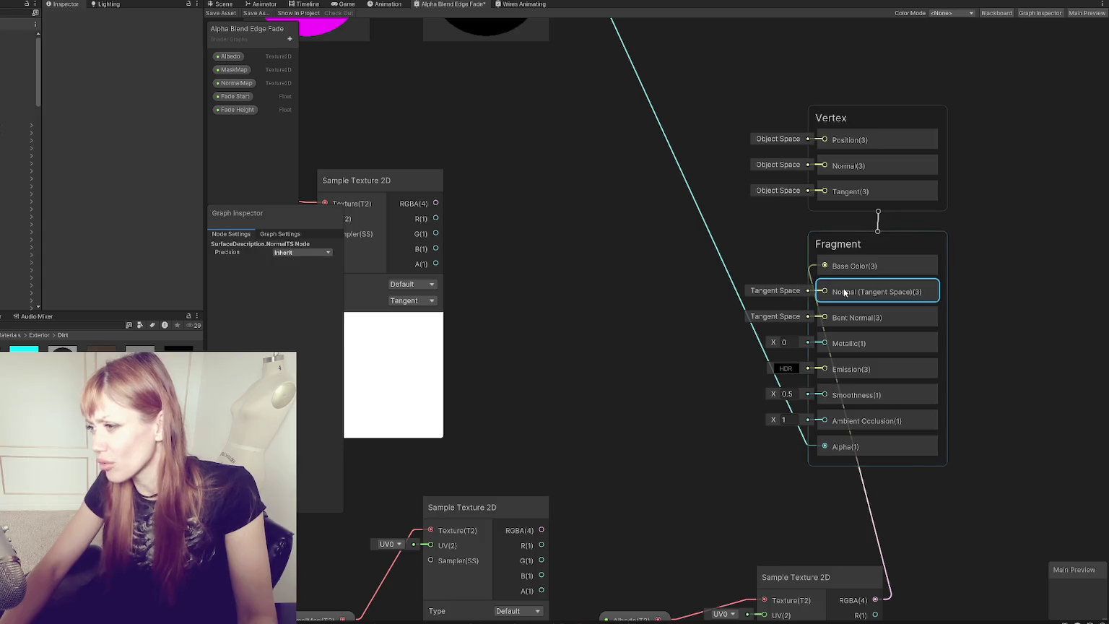
mouse_move(859, 296)
mouse_down()
mouse_move(864, 446)
mouse_move(860, 159)
mouse_up()
drag(542, 530, 824, 168)
click(621, 392)
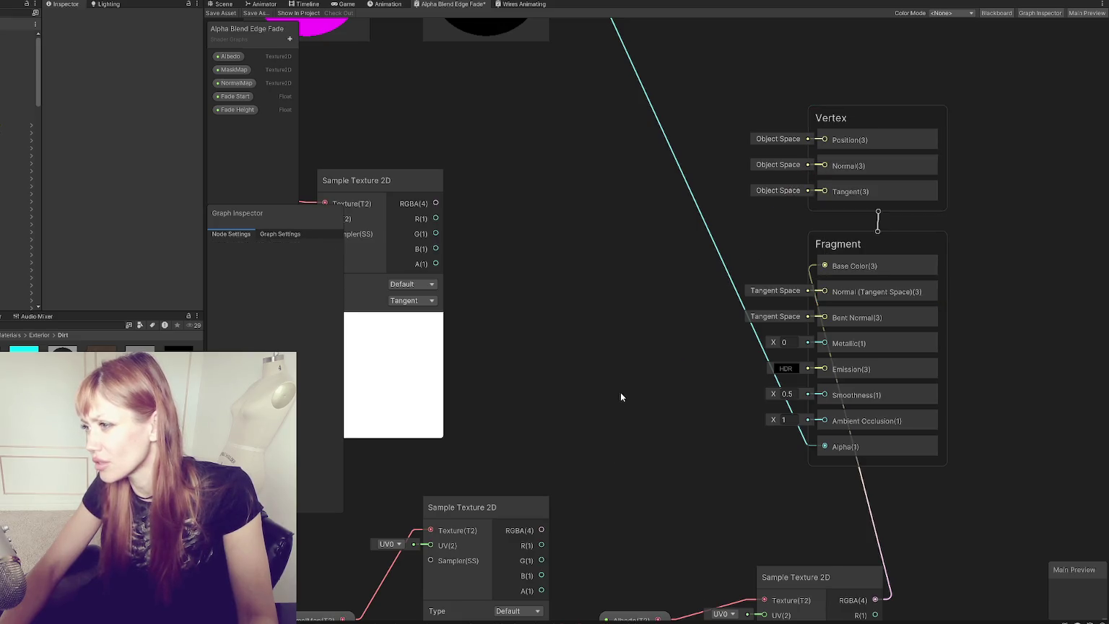
drag(542, 530, 554, 529)
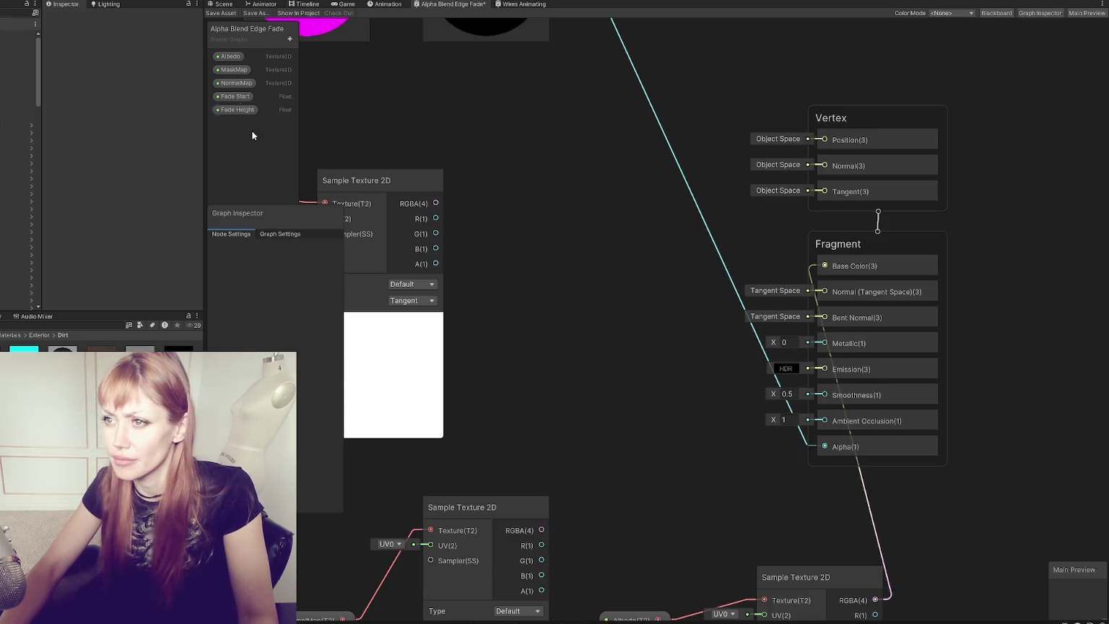
click(222, 15)
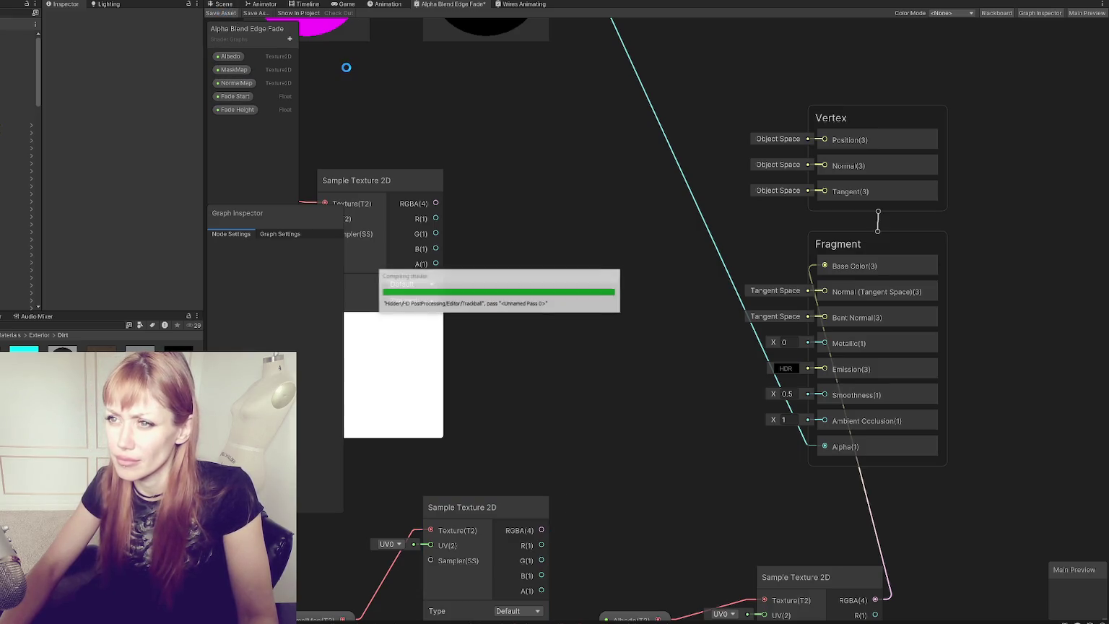